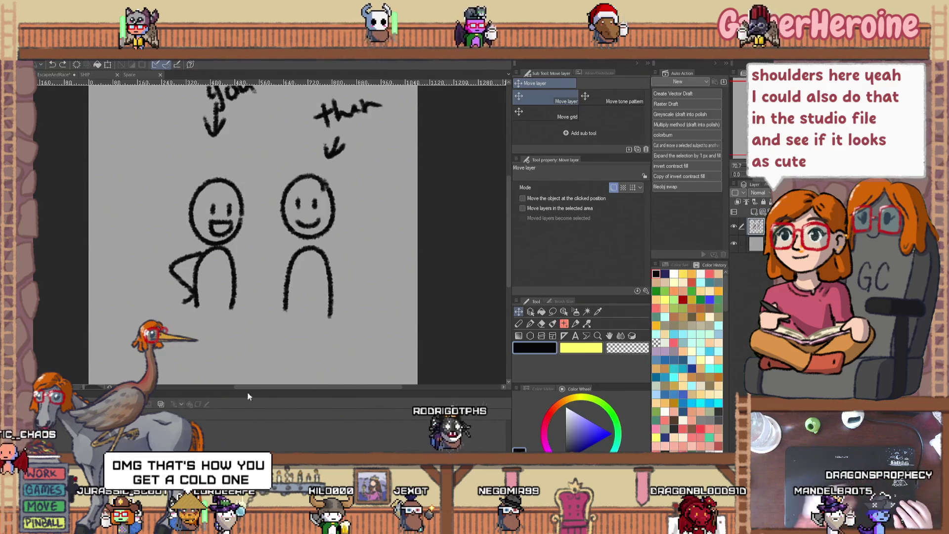
- Add two new layers and create a new animation timeline with a frame option set
{"action": "key", "text": "ctrl+shift+n"}
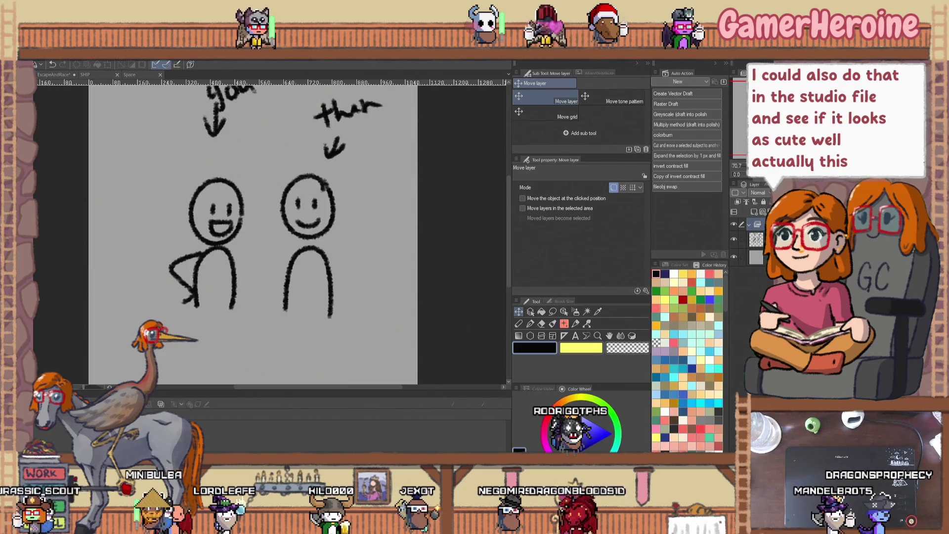
{"action": "key", "text": "ctrl+shift+n"}
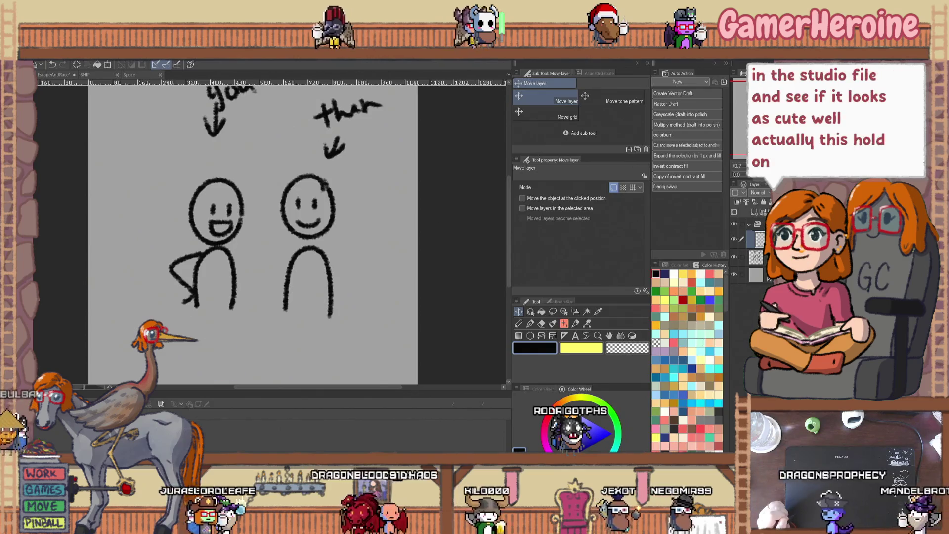
{"action": "key", "text": "ctrl+alt+n"}
{"action": "left_click", "coordinate": [495, 227]}
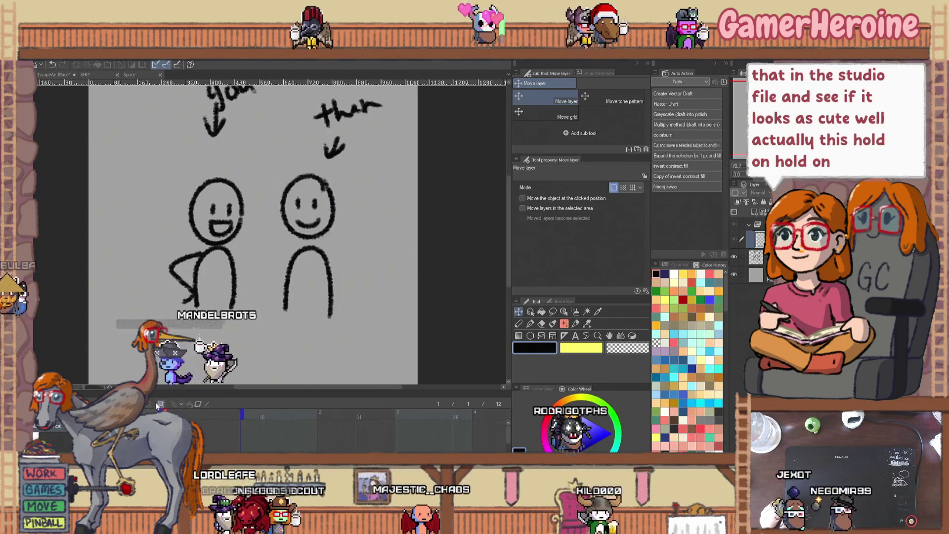
{"action": "right_click", "coordinate": [173, 258]}
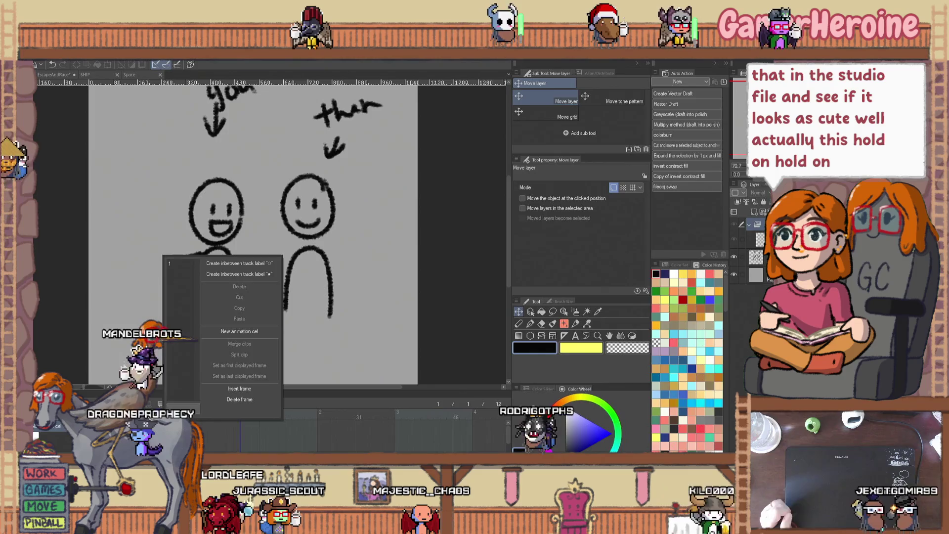
{"action": "left_click", "coordinate": [180, 265]}
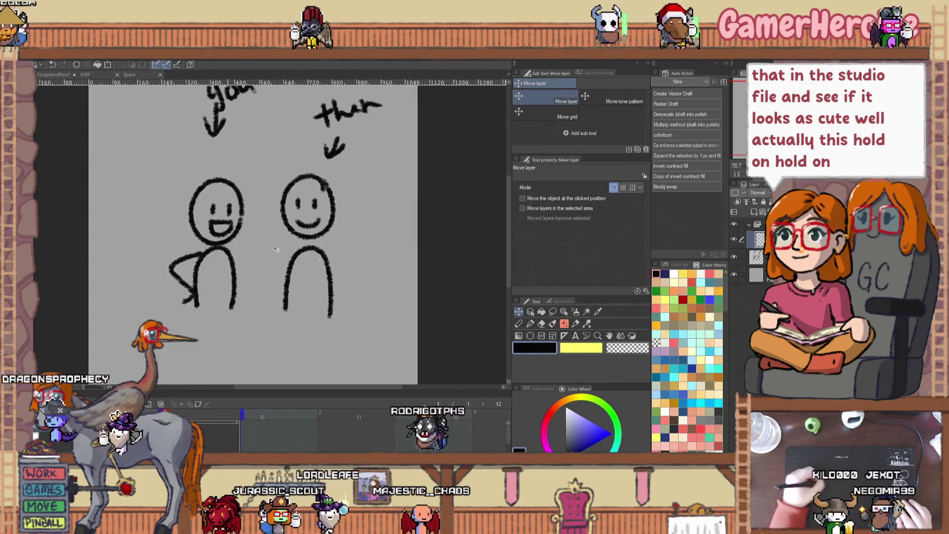
- Sketch arm strokes on the left stick figure with the pencil, undoing stray lines
{"action": "key", "text": "p"}
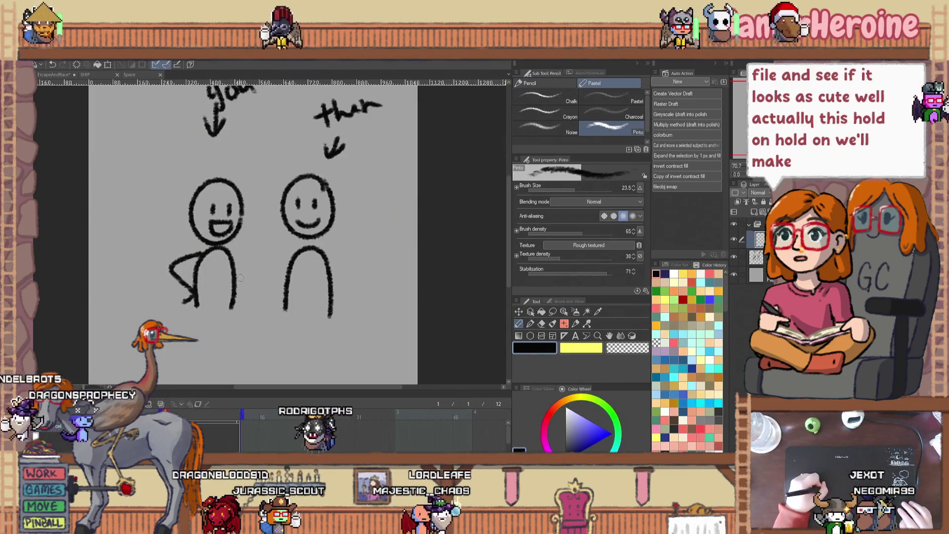
{"action": "left_click_drag", "start_coordinate": [198, 250], "coordinate": [244, 293]}
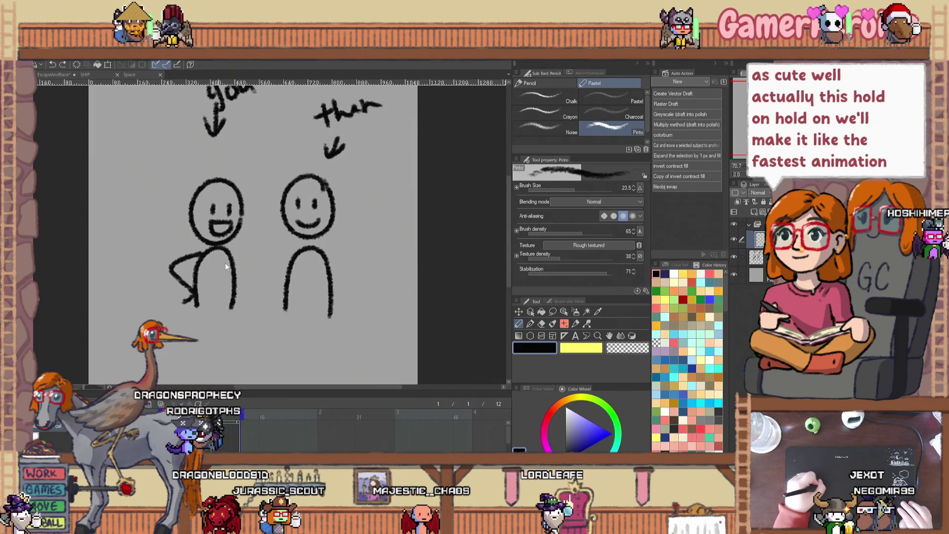
{"action": "left_click_drag", "start_coordinate": [199, 251], "coordinate": [233, 277]}
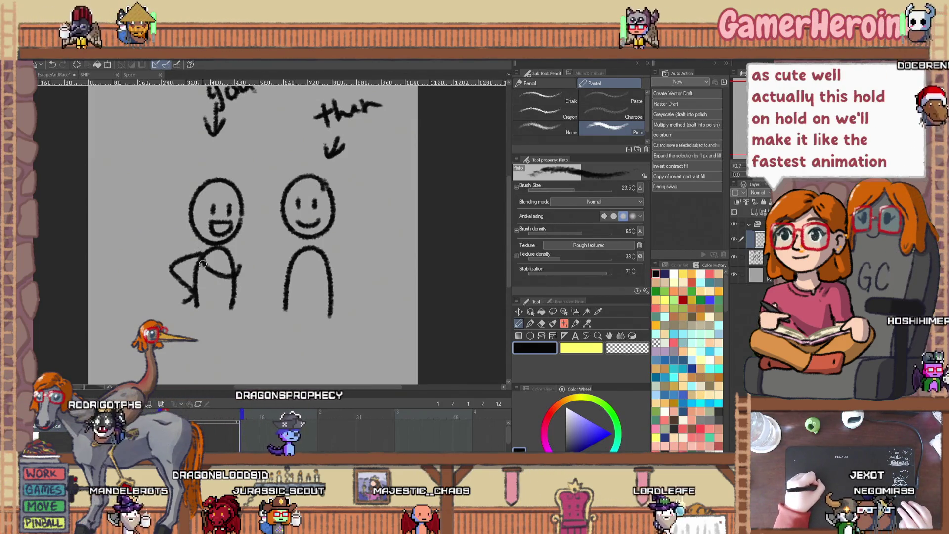
{"action": "left_click_drag", "start_coordinate": [167, 196], "coordinate": [168, 220]}
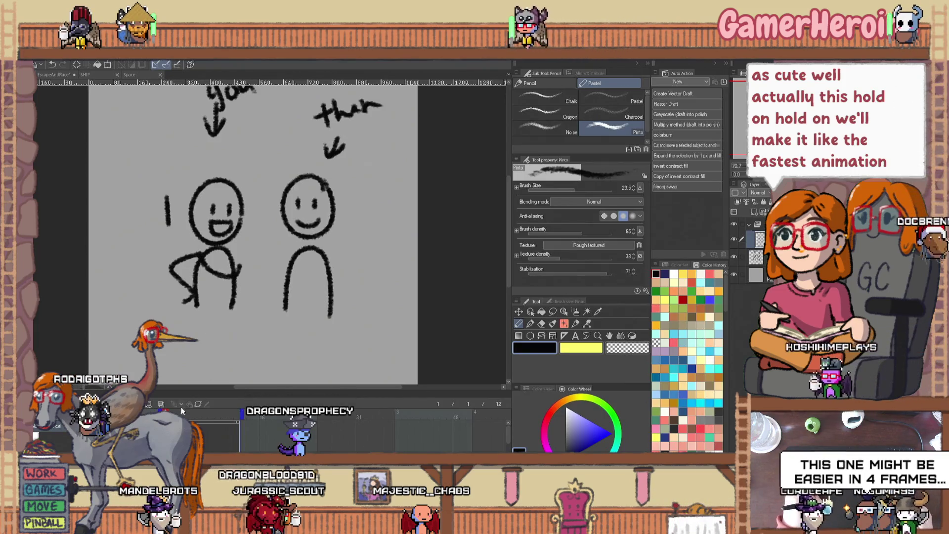
{"action": "key", "text": "ctrl+z"}
{"action": "key", "text": "ctrl+z"}
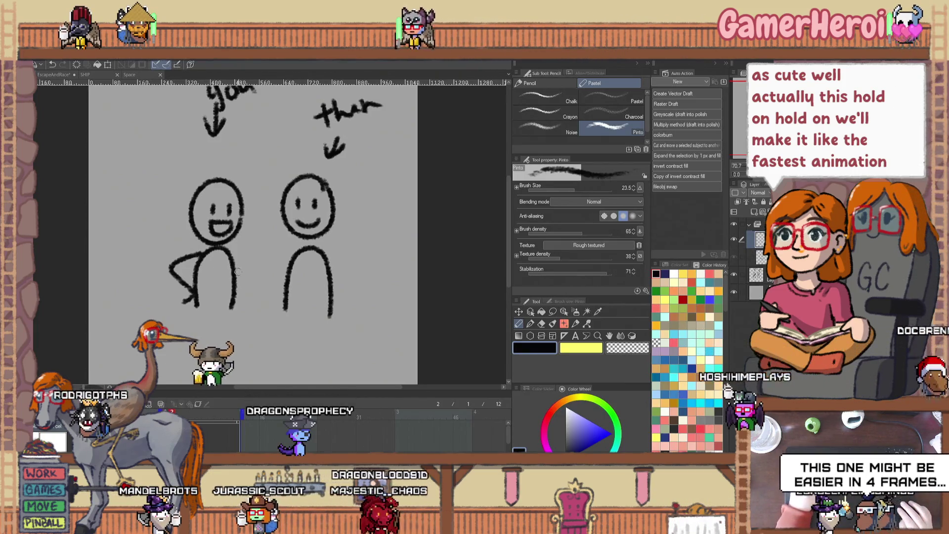
{"action": "left_click_drag", "start_coordinate": [238, 250], "coordinate": [247, 284]}
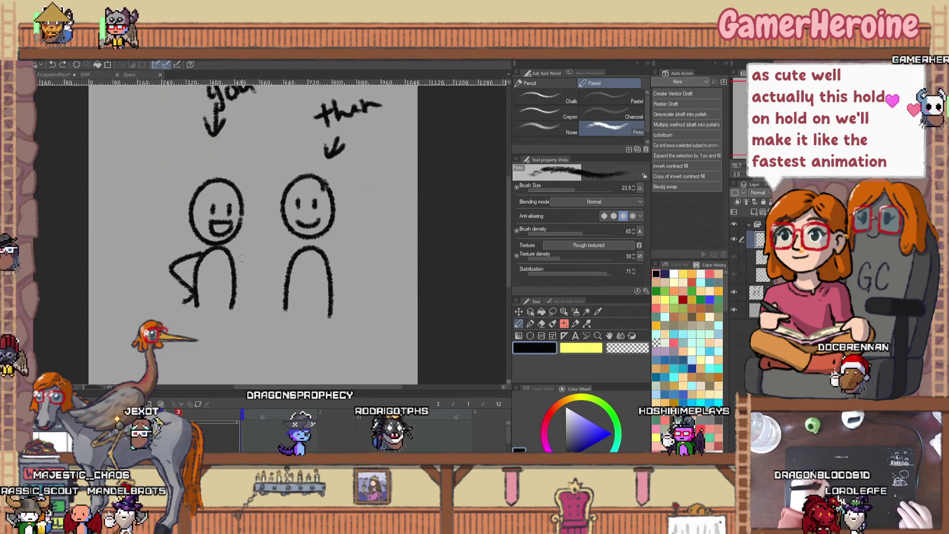
{"action": "mouse_move", "coordinate": [261, 211]}
{"action": "left_mouse_down"}
{"action": "mouse_move", "coordinate": [271, 213]}
{"action": "mouse_move", "coordinate": [262, 238]}
{"action": "left_mouse_up"}
{"action": "key", "text": "ctrl+z"}
{"action": "key", "text": "m"}
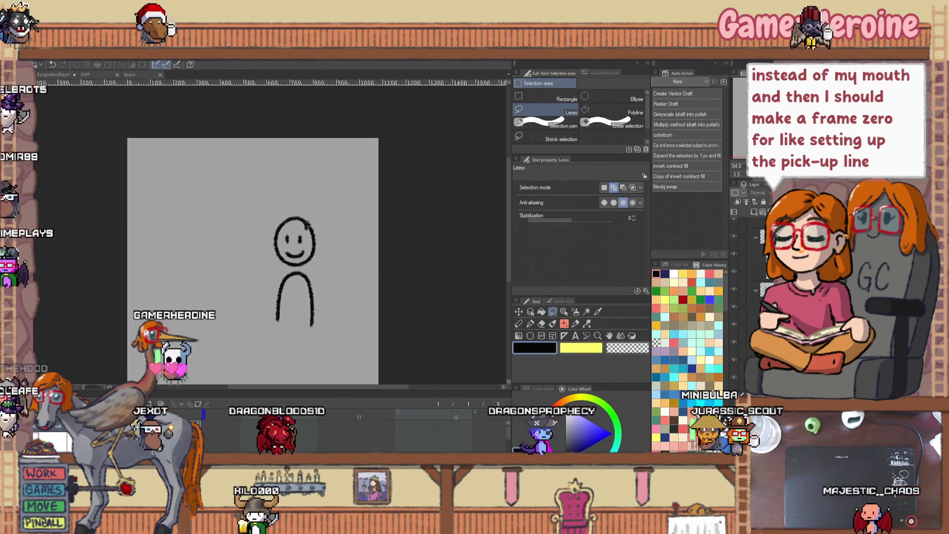
- Assign cels to timeline frames, show the second-figure layer, and undo the stray stroke
{"action": "right_click", "coordinate": [208, 417]}
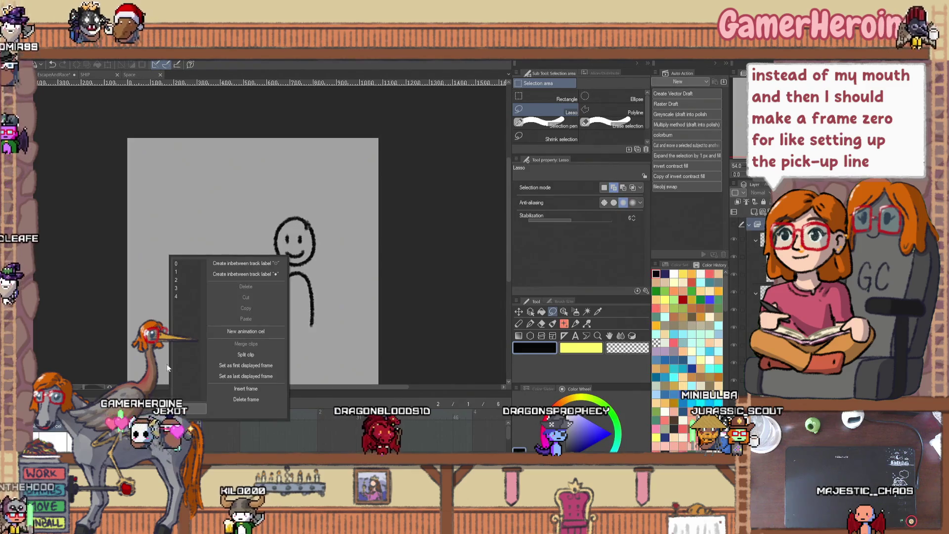
{"action": "left_click", "coordinate": [177, 274]}
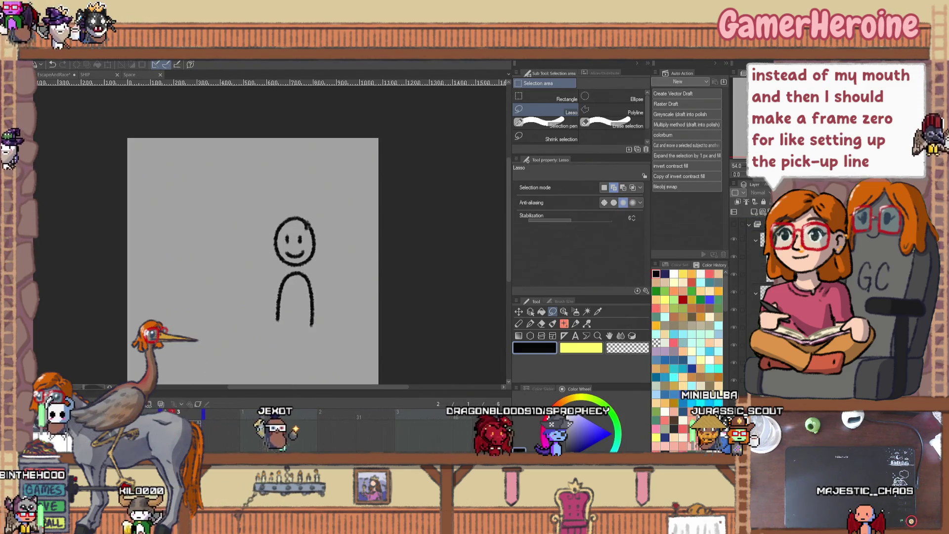
{"action": "right_click", "coordinate": [191, 418]}
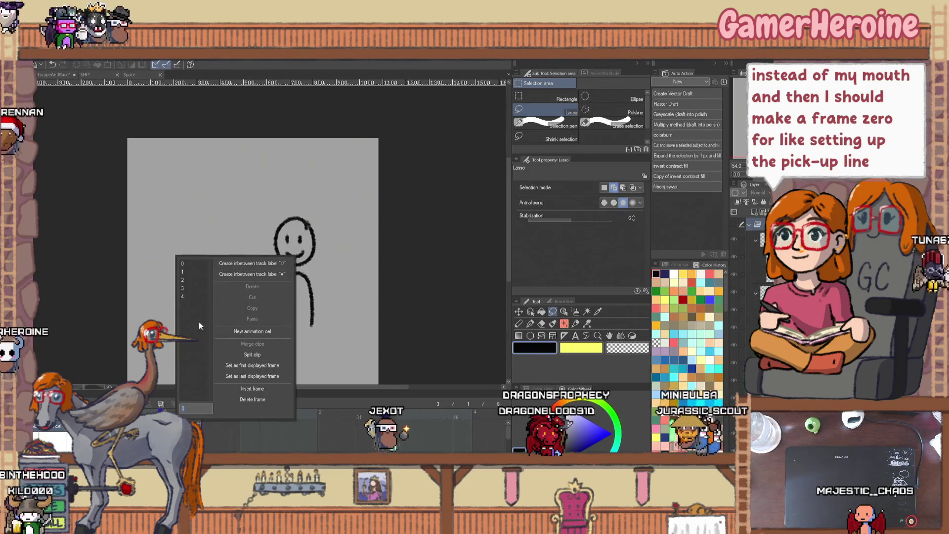
{"action": "left_click", "coordinate": [197, 277]}
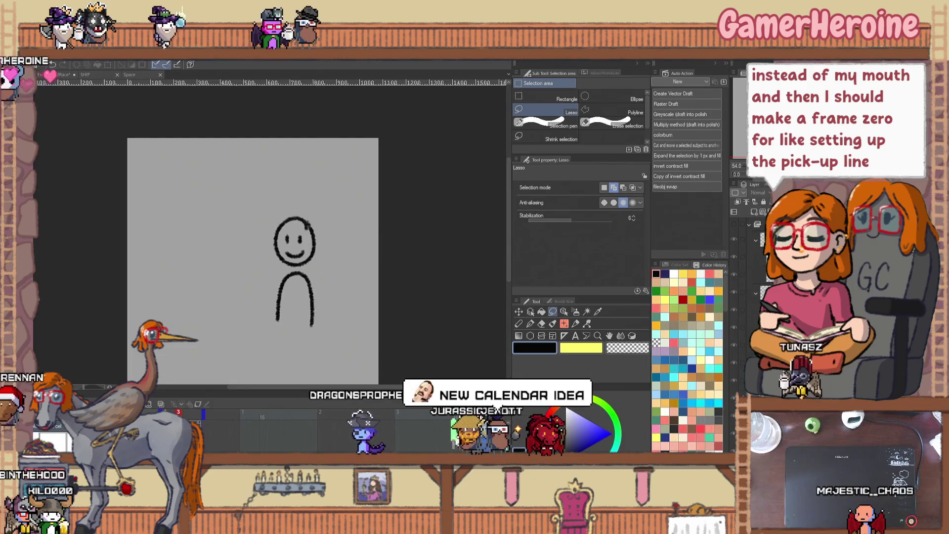
{"action": "left_click", "coordinate": [734, 225]}
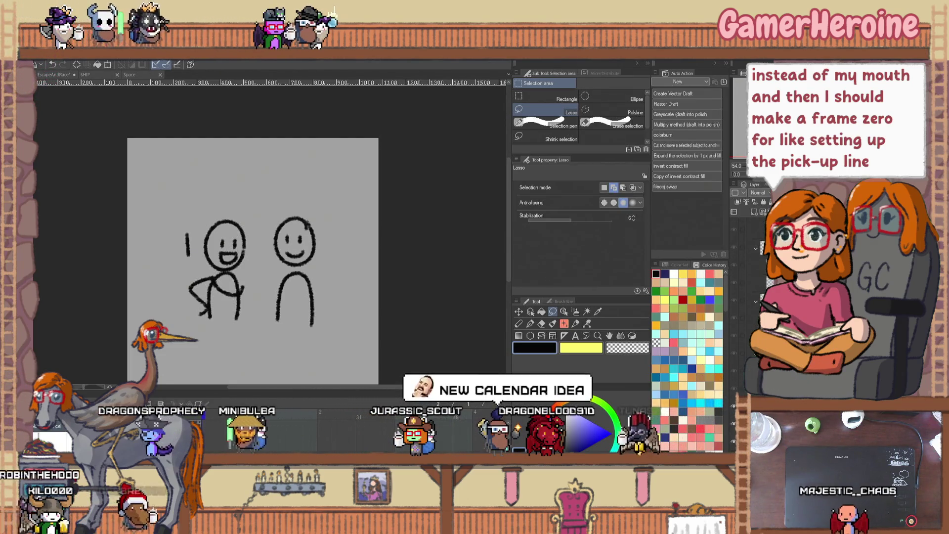
{"action": "key", "text": "ctrl+z"}
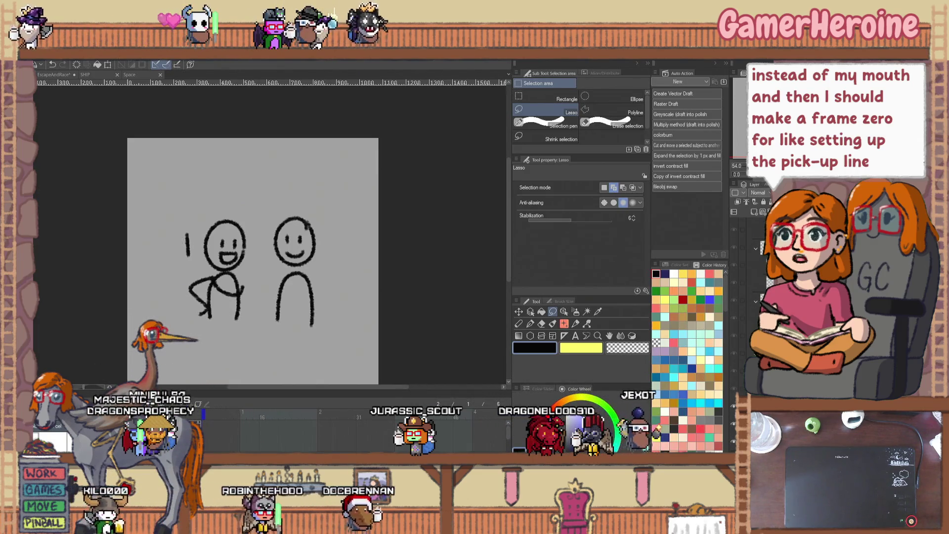
- Pencil a raised arm on the left stick figure and assign the drawing to timeline frames
{"action": "left_click", "coordinate": [519, 323]}
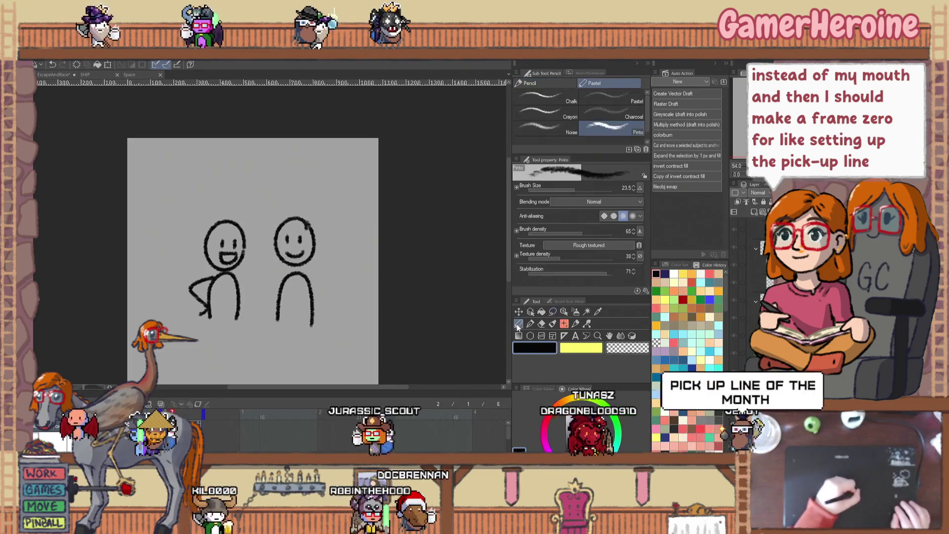
{"action": "left_click_drag", "start_coordinate": [264, 272], "coordinate": [239, 283]}
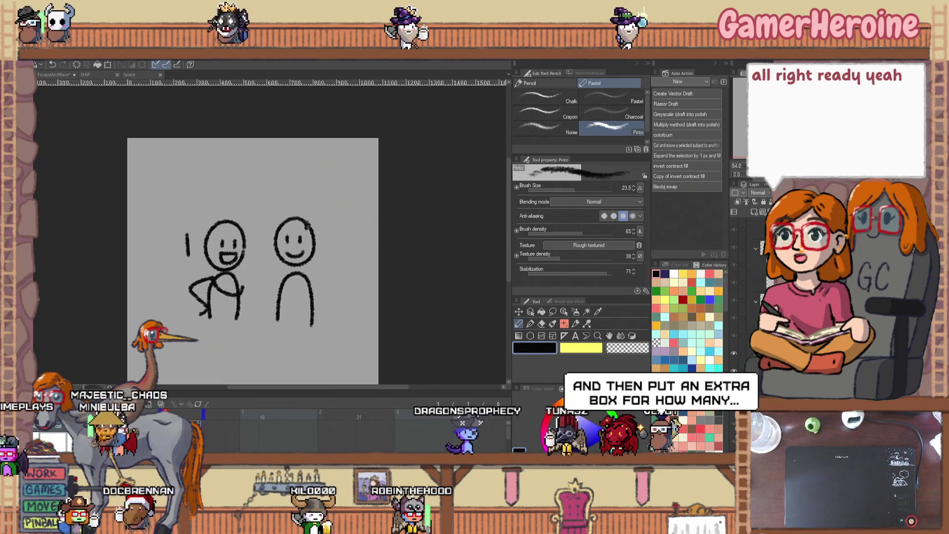
{"action": "right_click", "coordinate": [166, 255]}
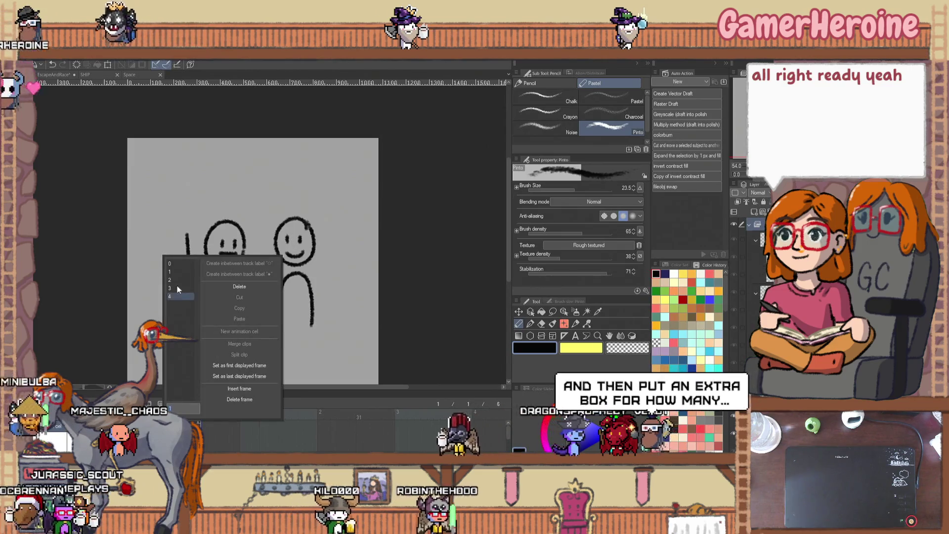
{"action": "left_click", "coordinate": [179, 390]}
{"action": "right_click", "coordinate": [187, 379]}
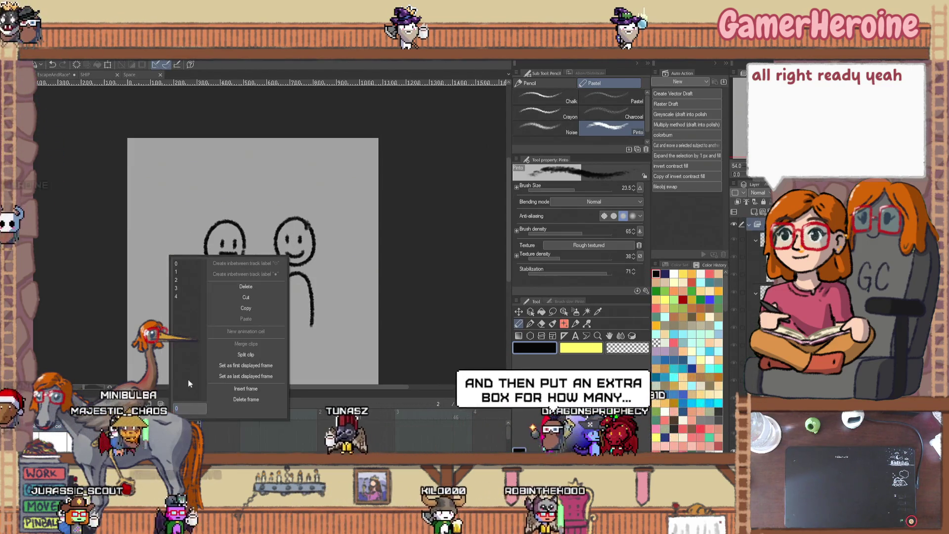
{"action": "left_click", "coordinate": [238, 286]}
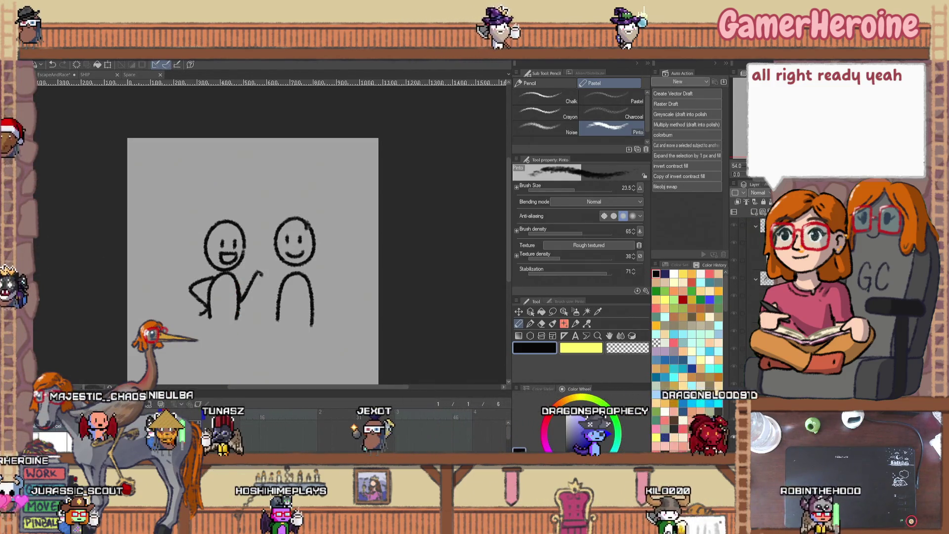
- Change the frame rate to 3 and play the animation to check its speed
{"action": "key", "text": "alt+e"}
{"action": "left_click", "coordinate": [74, 55]}
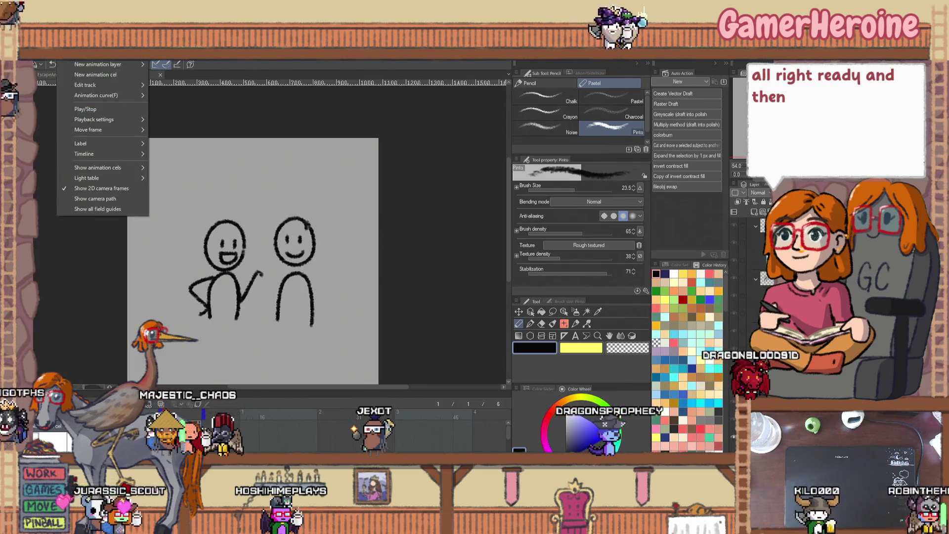
{"action": "mouse_move", "coordinate": [126, 153]}
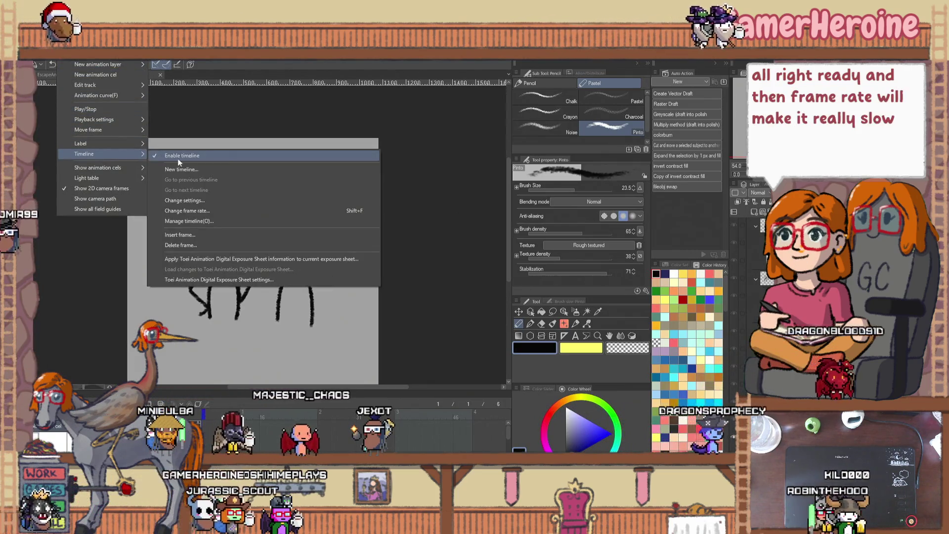
{"action": "left_click", "coordinate": [192, 201]}
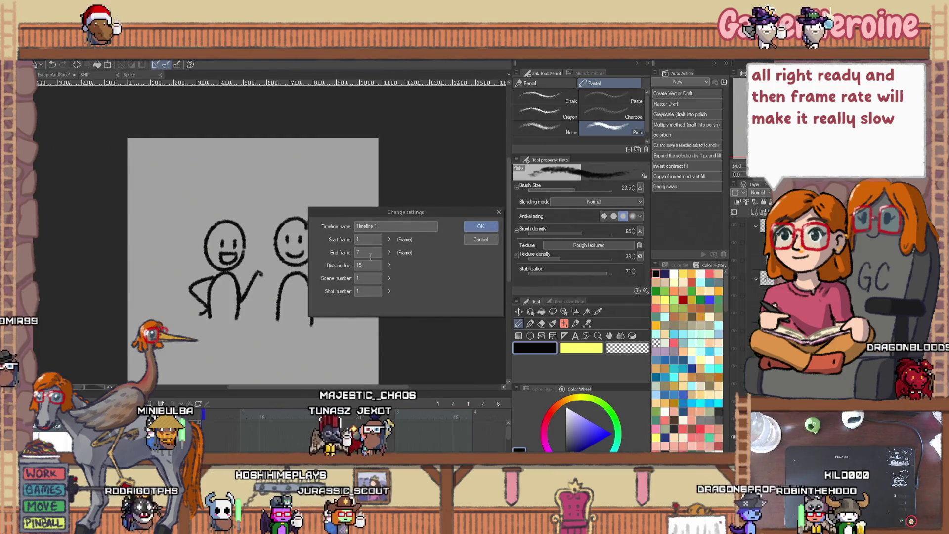
{"action": "left_click", "coordinate": [481, 242]}
{"action": "left_click", "coordinate": [74, 56]}
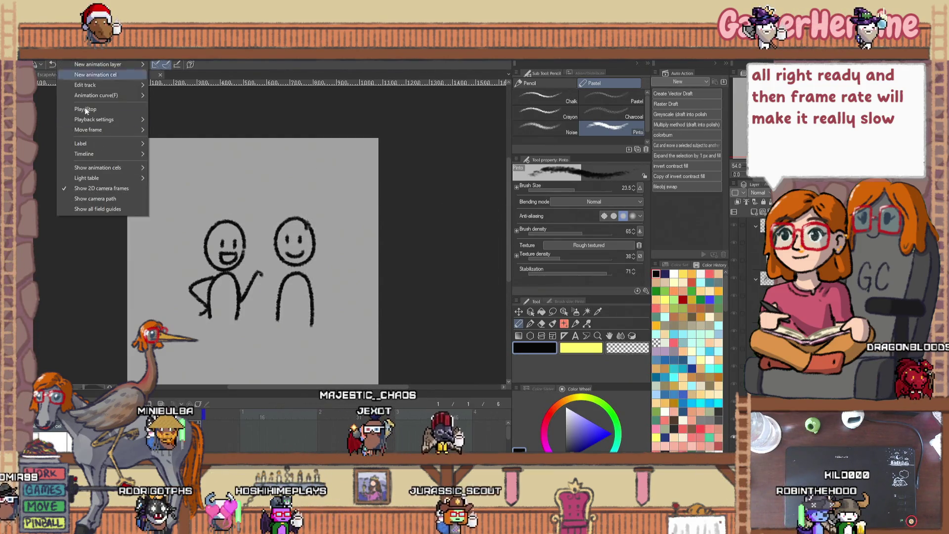
{"action": "mouse_move", "coordinate": [125, 155]}
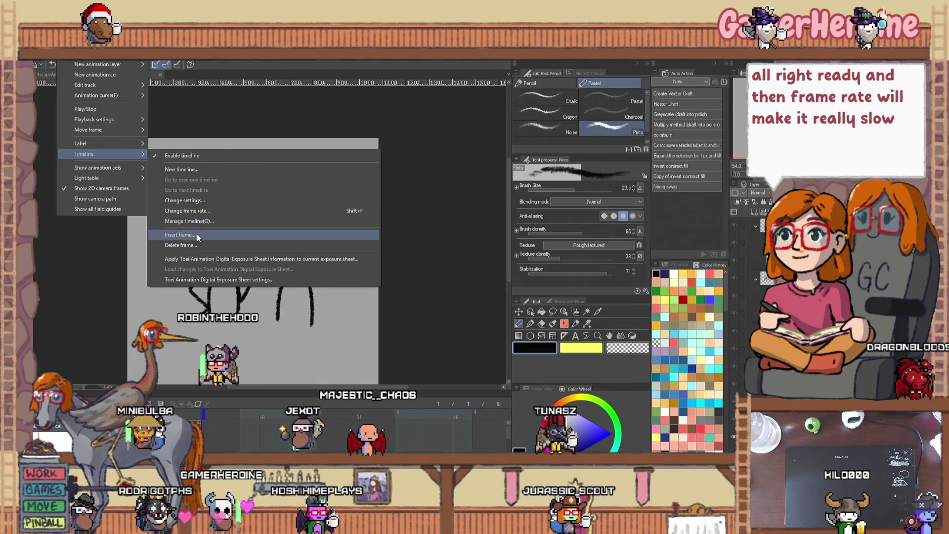
{"action": "left_click", "coordinate": [204, 211]}
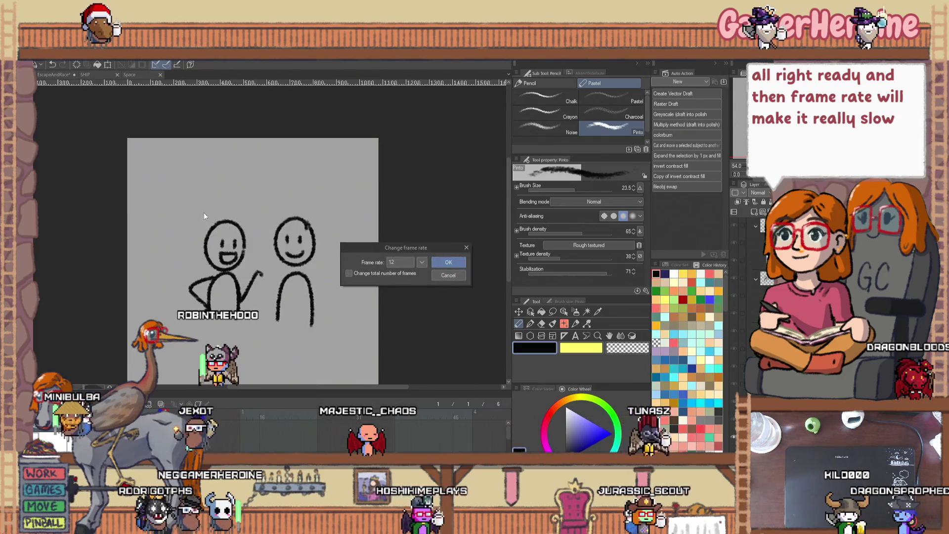
{"action": "double_click", "coordinate": [403, 262]}
{"action": "type", "text": "3"}
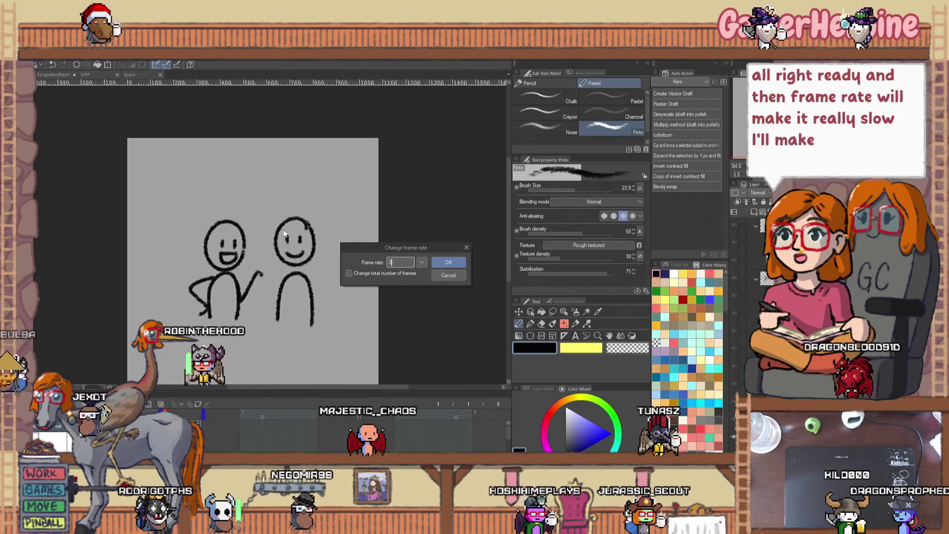
{"action": "left_click", "coordinate": [447, 261]}
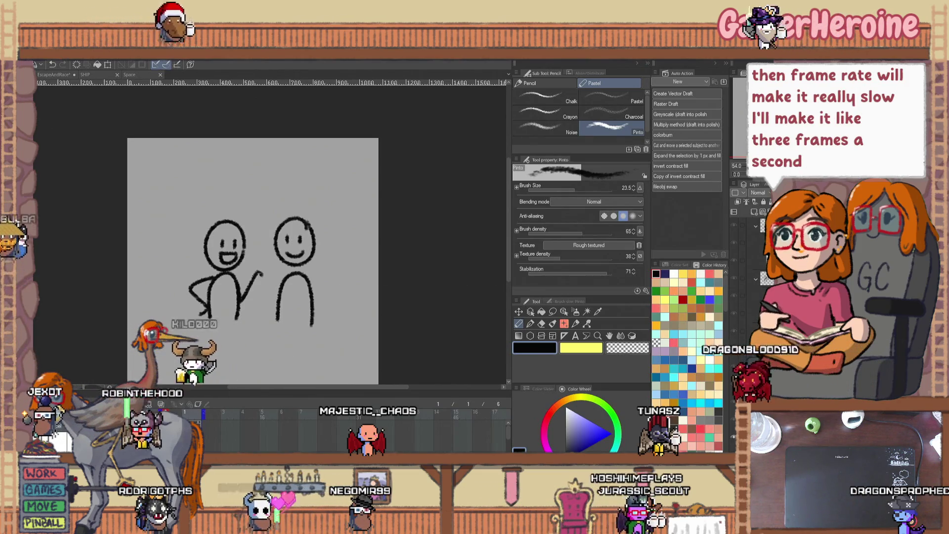
{"action": "key", "text": "space"}
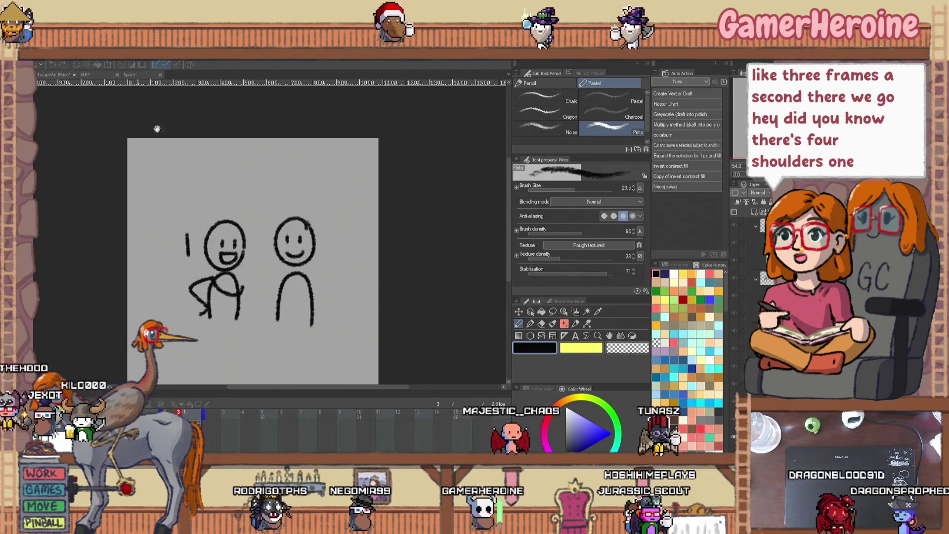
{"action": "key", "text": "space"}
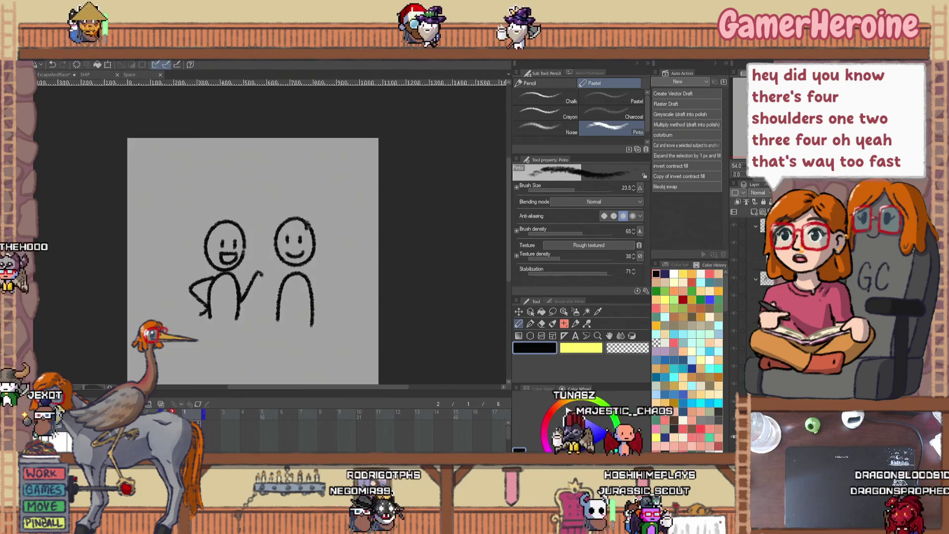
- Reopen the frame rate and timeline management settings, closing them without changes
{"action": "left_click", "coordinate": [69, 54]}
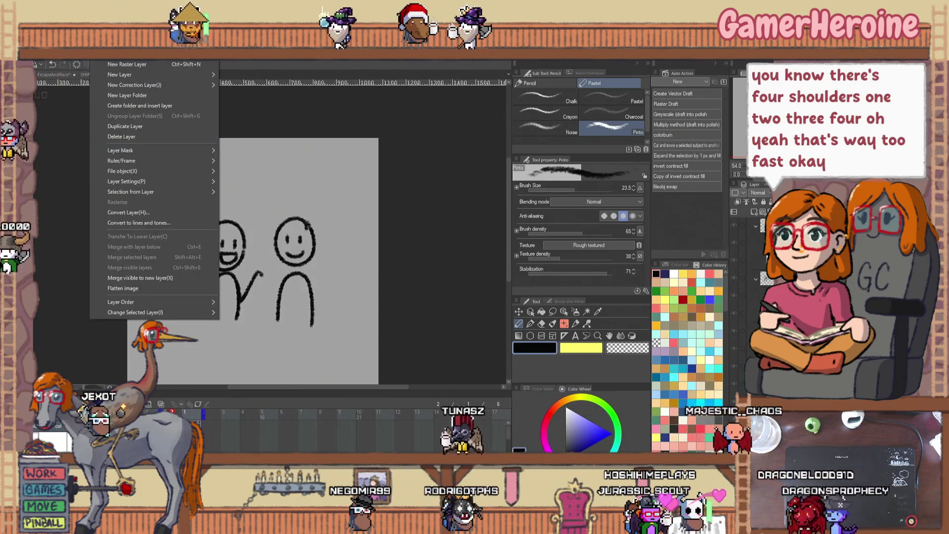
{"action": "mouse_move", "coordinate": [95, 152]}
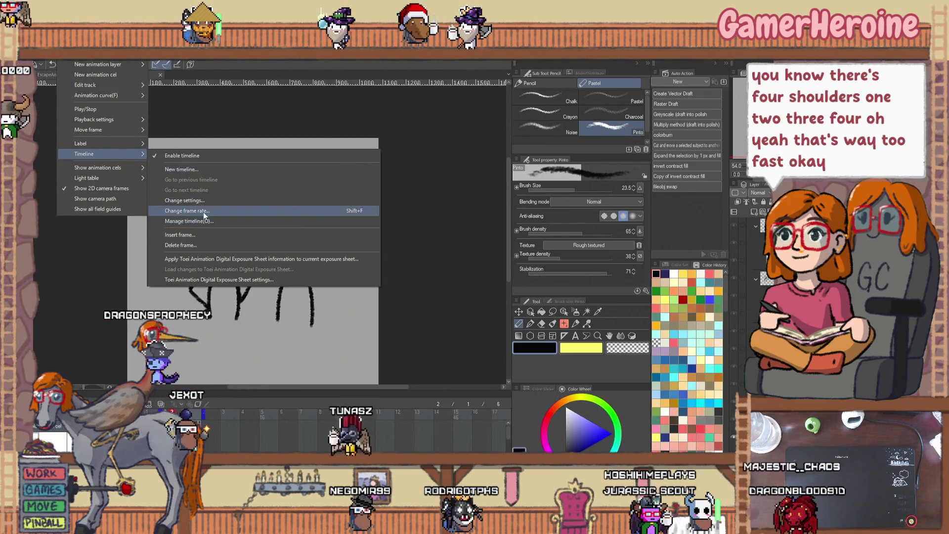
{"action": "left_click", "coordinate": [207, 210]}
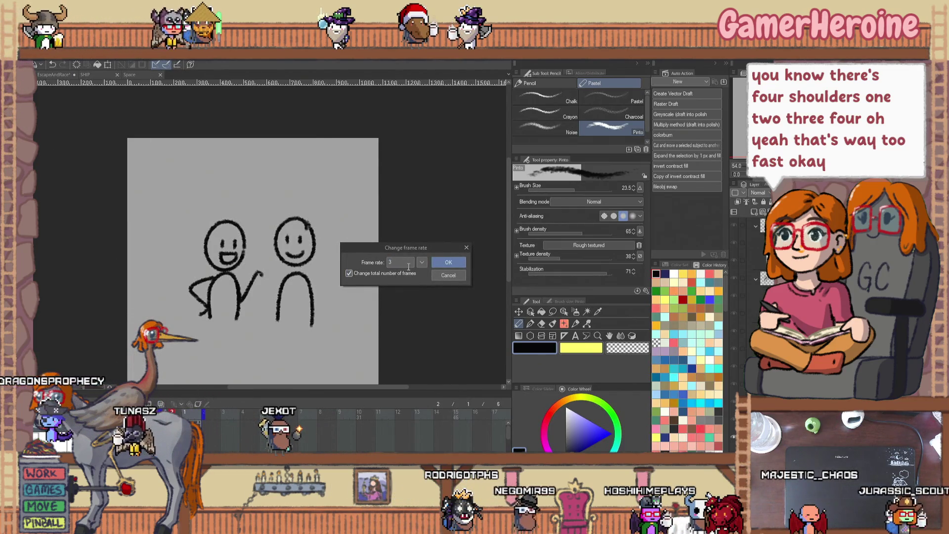
{"action": "key", "text": "Return"}
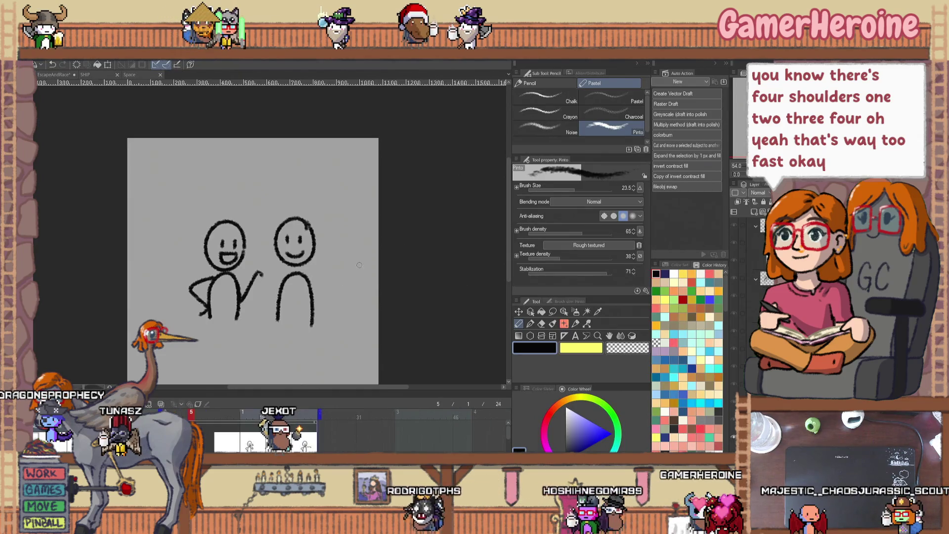
{"action": "left_click", "coordinate": [69, 55]}
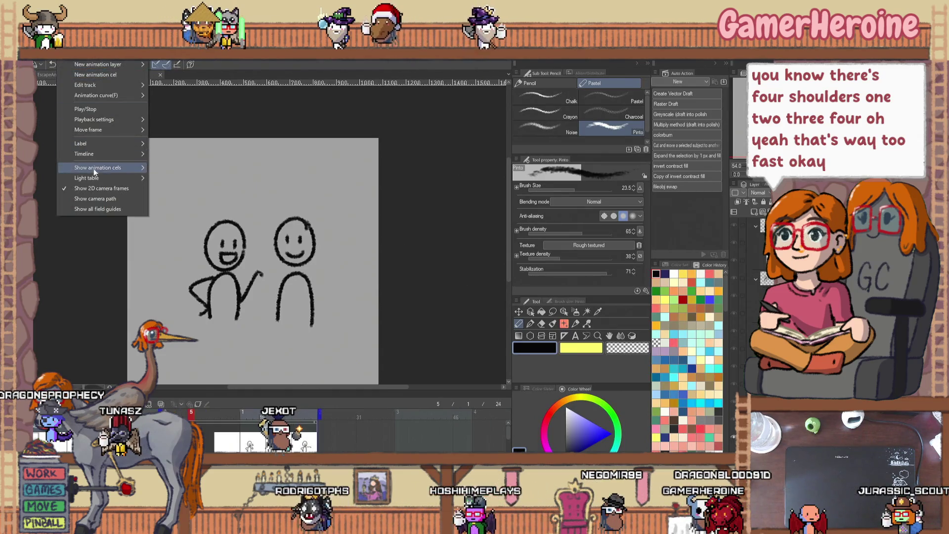
{"action": "mouse_move", "coordinate": [101, 154]}
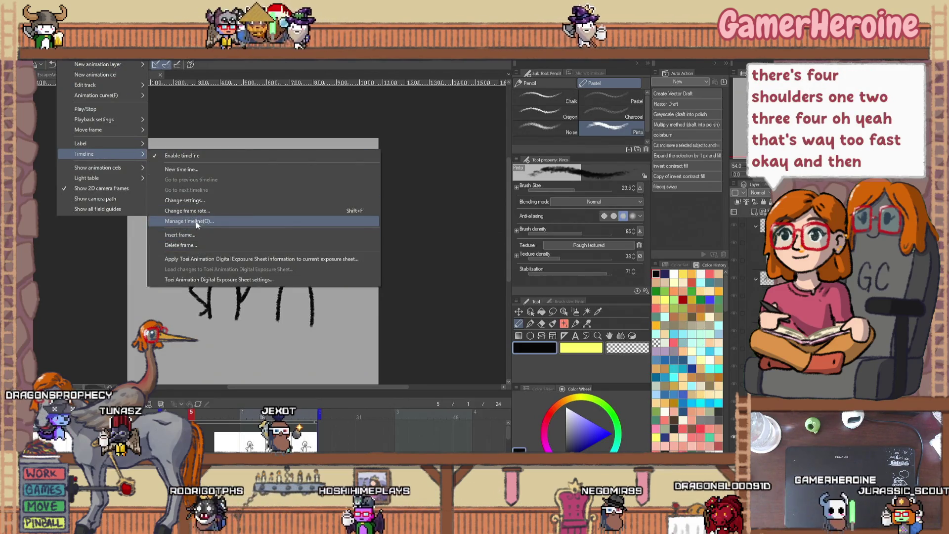
{"action": "left_click", "coordinate": [197, 221]}
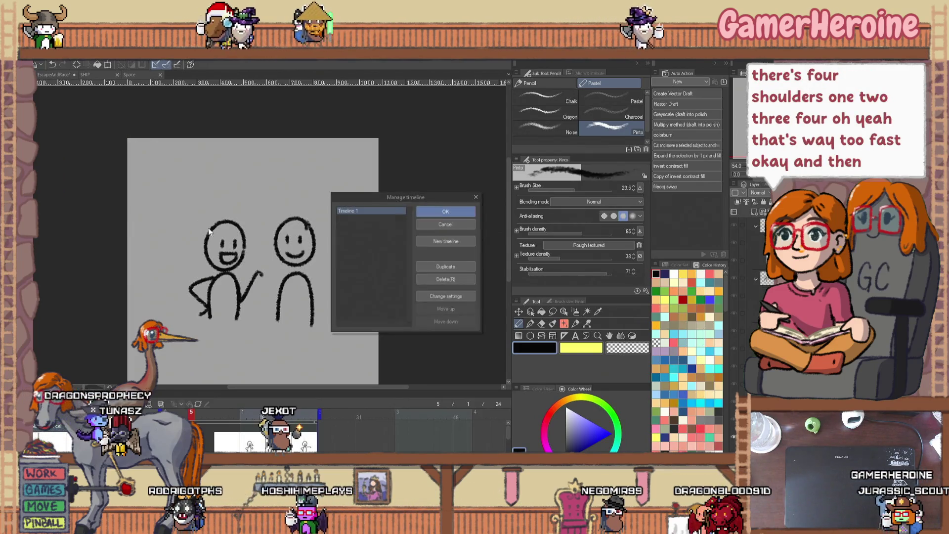
{"action": "left_click", "coordinate": [430, 223]}
- Apply 3 fps without changing the total number of frames, then play the animation
{"action": "left_click", "coordinate": [69, 55]}
{"action": "mouse_move", "coordinate": [124, 152]}
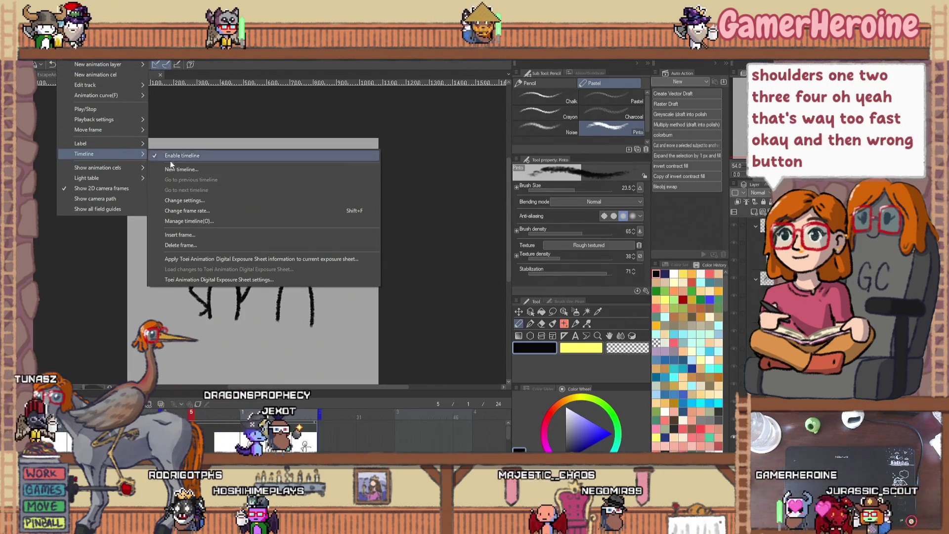
{"action": "left_click", "coordinate": [202, 213]}
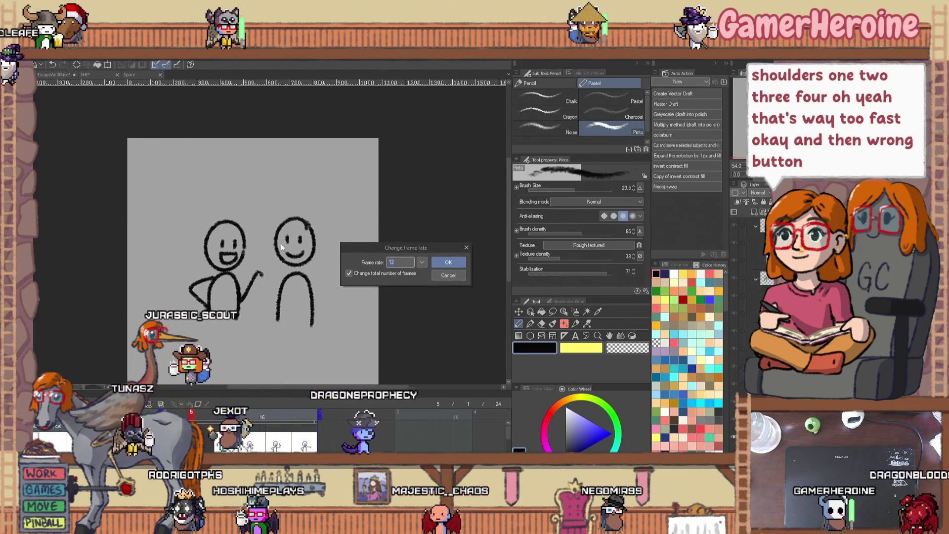
{"action": "type", "text": "3"}
{"action": "left_click", "coordinate": [349, 273]}
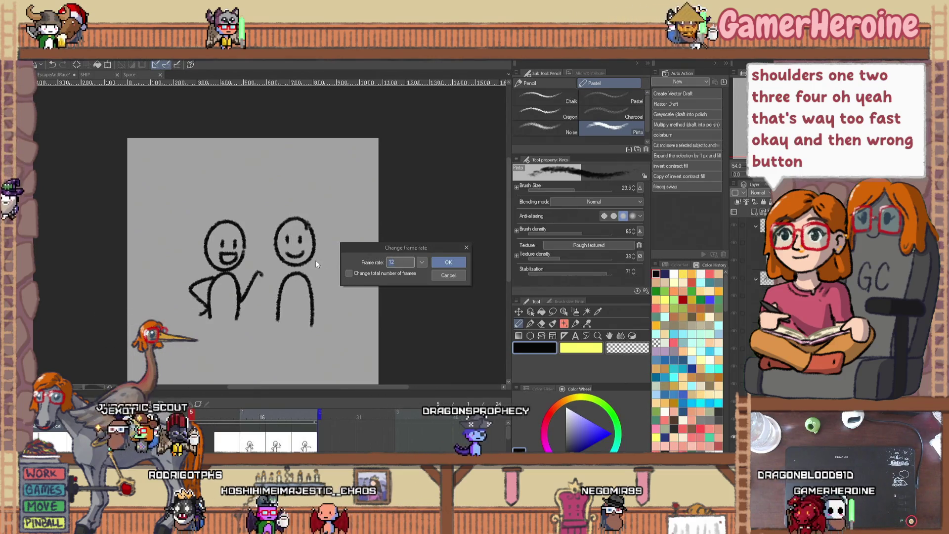
{"action": "left_click", "coordinate": [449, 262]}
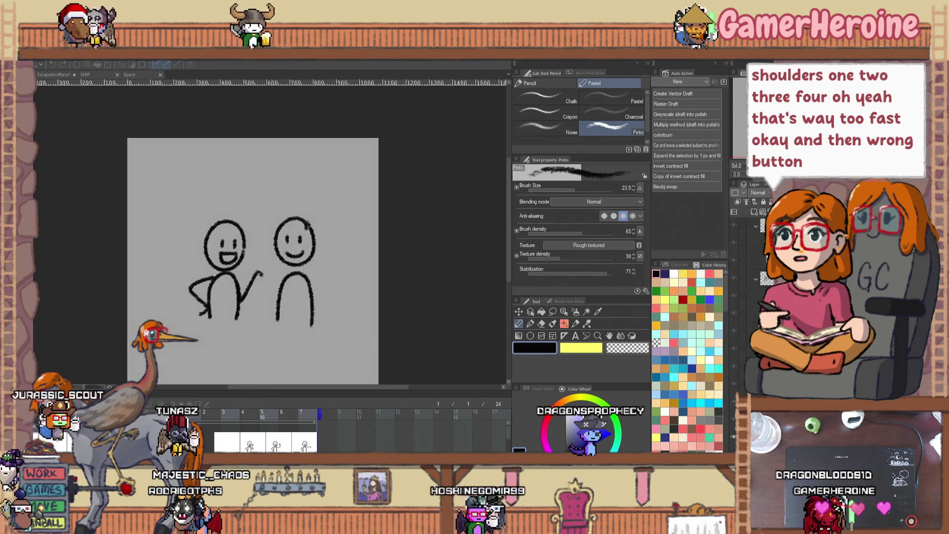
{"action": "key", "text": "space"}
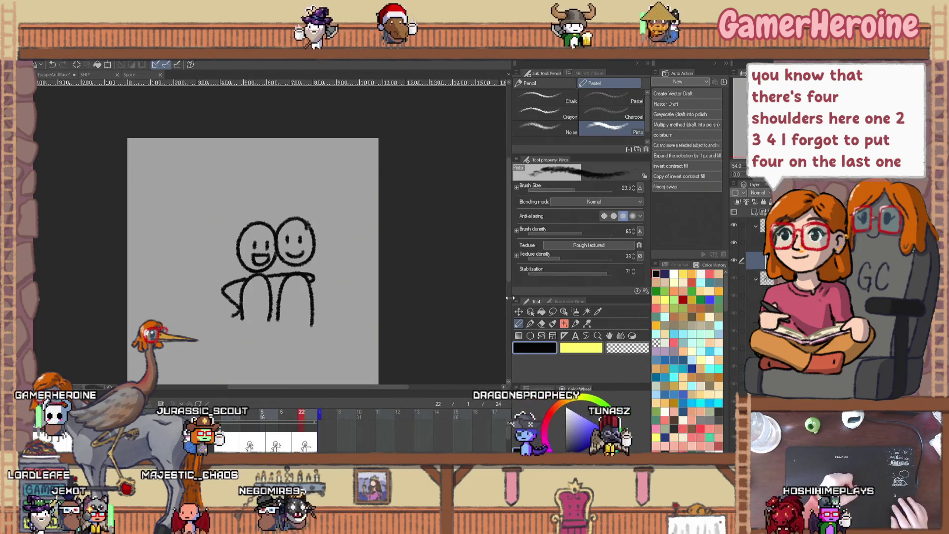
- Pencil a 4 to the right of the second face on the last frame
{"action": "left_click_drag", "start_coordinate": [326, 248], "coordinate": [338, 260]}
{"action": "left_click_drag", "start_coordinate": [335, 247], "coordinate": [334, 270]}
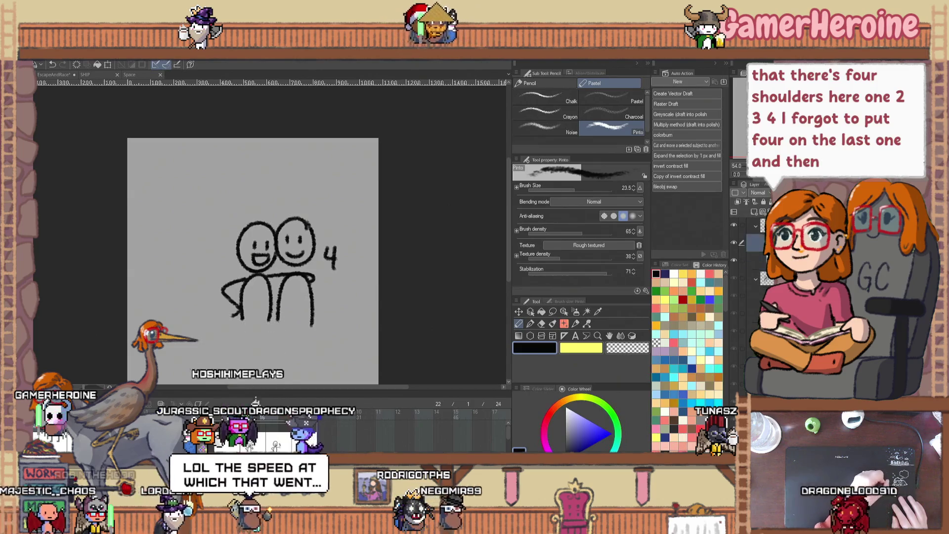
{"action": "key", "text": "e"}
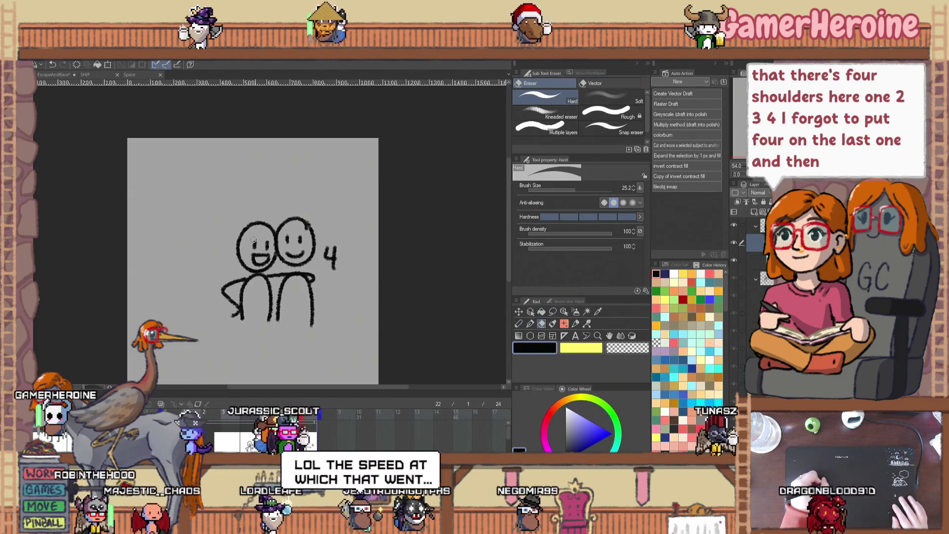
{"action": "left_click", "coordinate": [519, 324]}
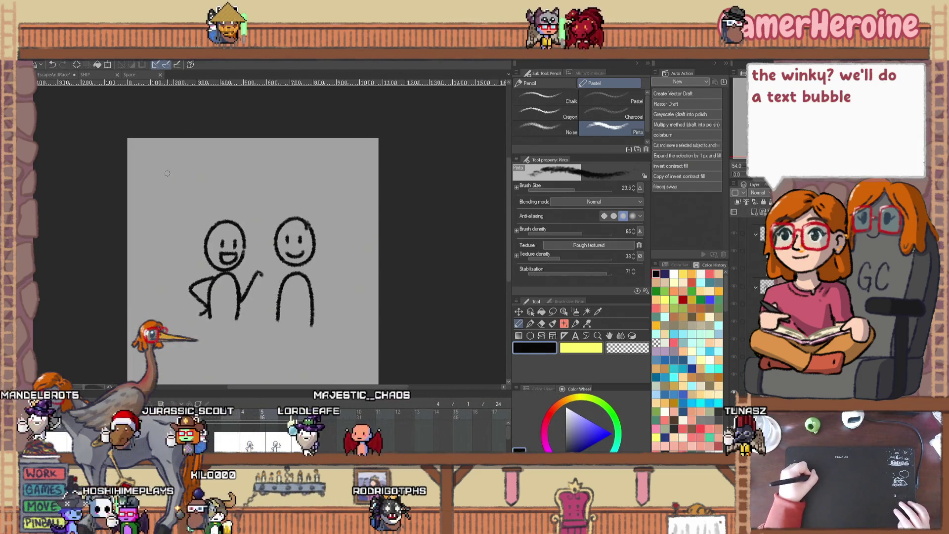
- Handwrite 'Did you Know' above the figures and a small v over the left face
{"action": "mouse_move", "coordinate": [168, 181]}
{"action": "left_mouse_down"}
{"action": "mouse_move", "coordinate": [169, 194]}
{"action": "mouse_move", "coordinate": [180, 184]}
{"action": "left_mouse_up"}
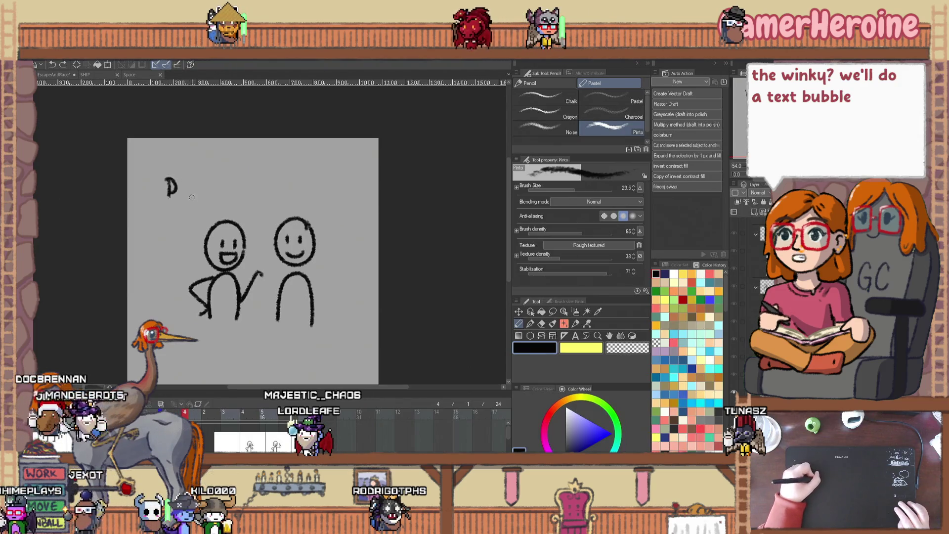
{"action": "scroll", "coordinate": [189, 186], "scroll_direction": "up", "scroll_amount": 2}
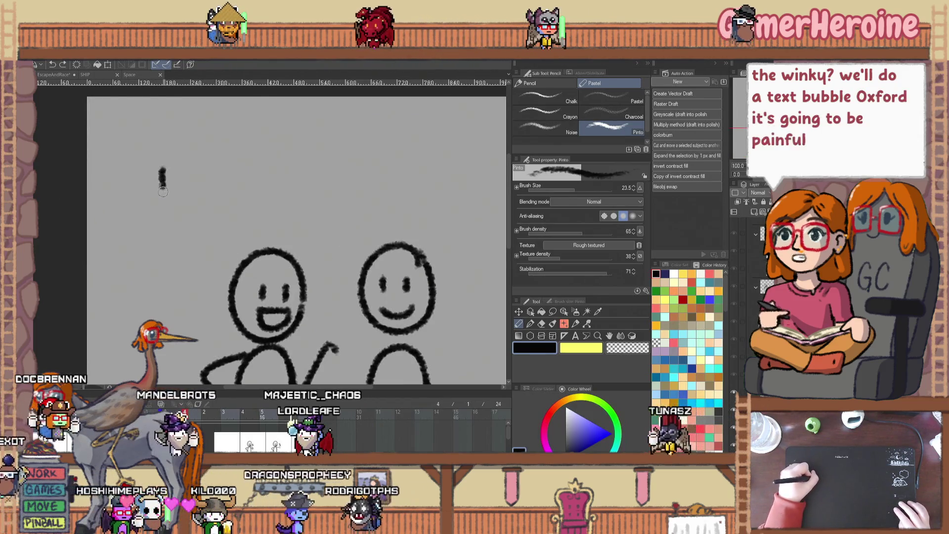
{"action": "mouse_move", "coordinate": [157, 169]}
{"action": "left_mouse_down"}
{"action": "mouse_move", "coordinate": [161, 198]}
{"action": "mouse_move", "coordinate": [188, 195]}
{"action": "left_mouse_up"}
{"action": "mouse_move", "coordinate": [189, 162]}
{"action": "left_mouse_down"}
{"action": "mouse_move", "coordinate": [208, 175]}
{"action": "mouse_move", "coordinate": [212, 197]}
{"action": "mouse_move", "coordinate": [232, 193]}
{"action": "mouse_move", "coordinate": [240, 217]}
{"action": "left_mouse_up"}
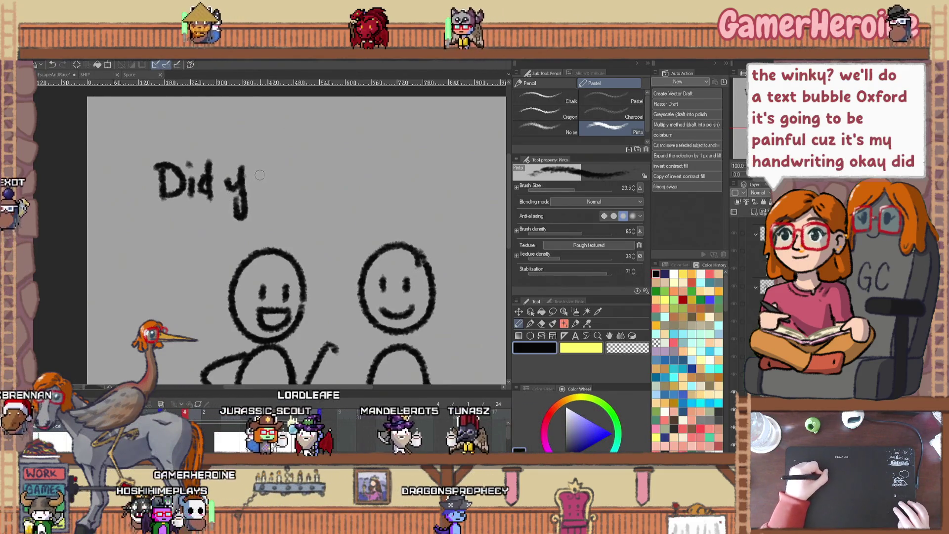
{"action": "left_click_drag", "start_coordinate": [262, 176], "coordinate": [302, 190]}
{"action": "mouse_move", "coordinate": [322, 155]}
{"action": "left_mouse_down"}
{"action": "mouse_move", "coordinate": [325, 190]}
{"action": "mouse_move", "coordinate": [365, 170]}
{"action": "mouse_move", "coordinate": [426, 162]}
{"action": "left_mouse_up"}
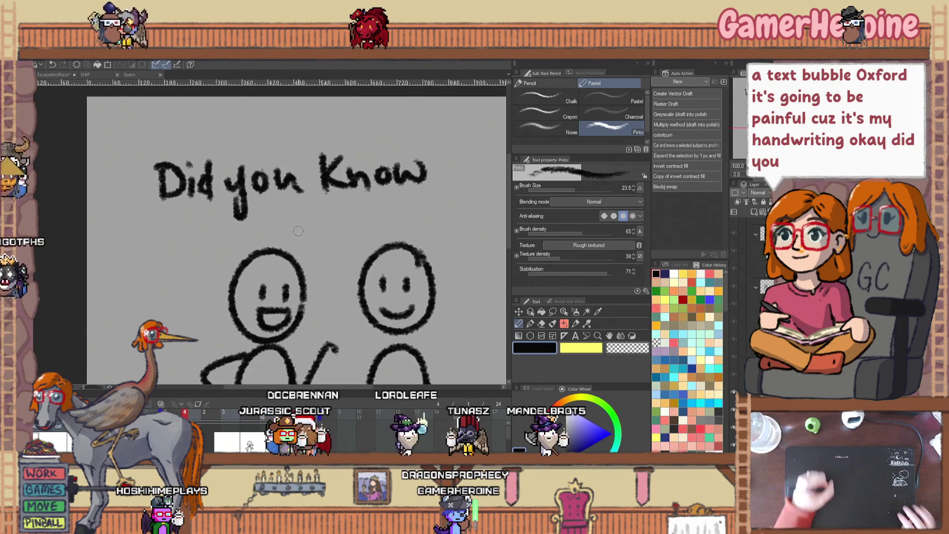
{"action": "left_click_drag", "start_coordinate": [265, 223], "coordinate": [285, 219]}
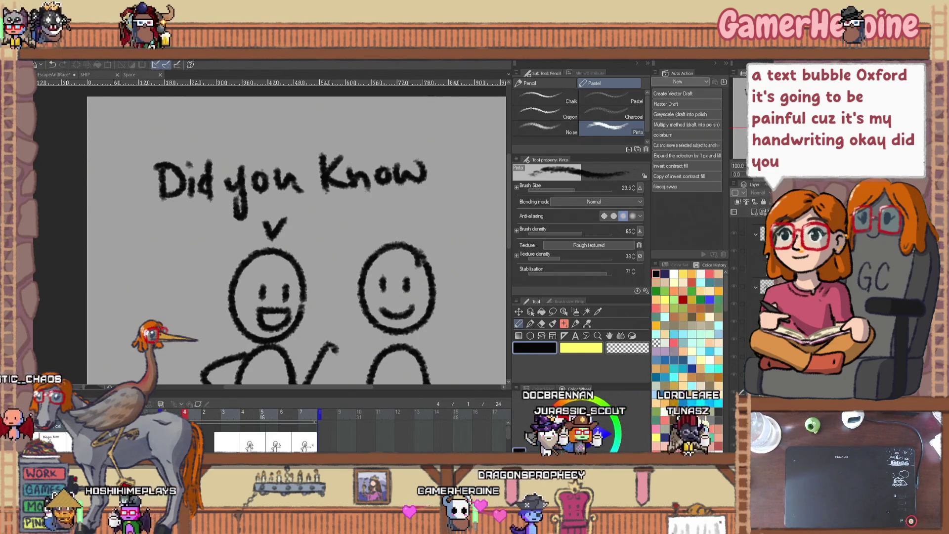
- Assign cel 0a to the frame, clear its caption, and letter over the onion-skin reference
{"action": "right_click", "coordinate": [184, 420]}
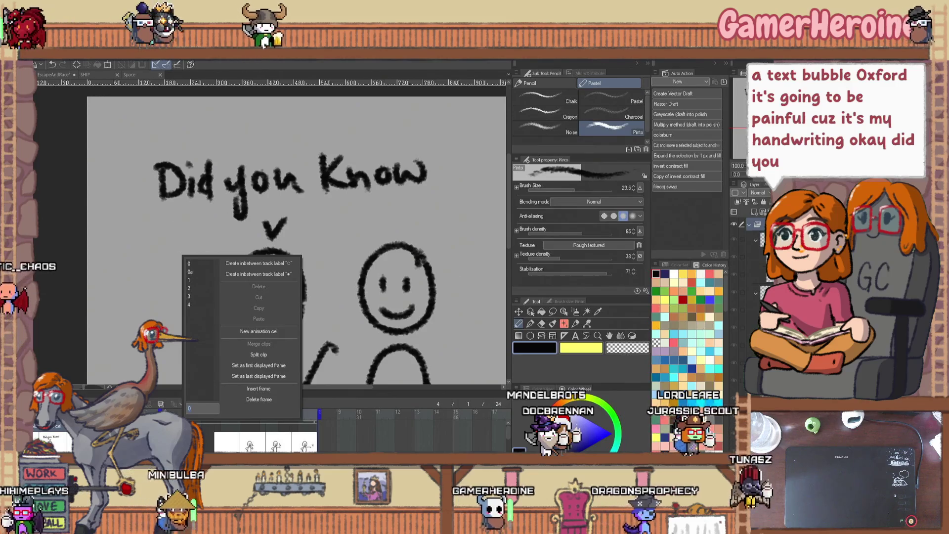
{"action": "left_click", "coordinate": [201, 271]}
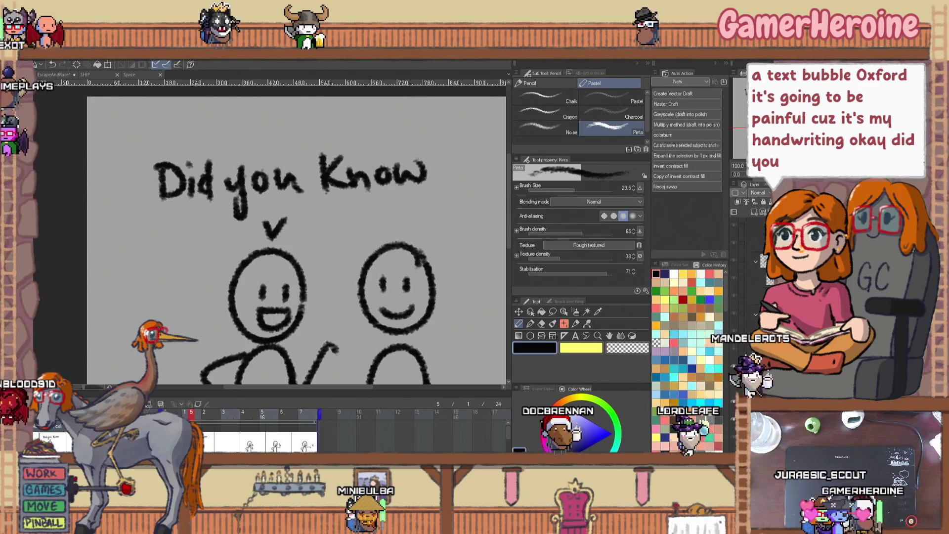
{"action": "key", "text": "Delete"}
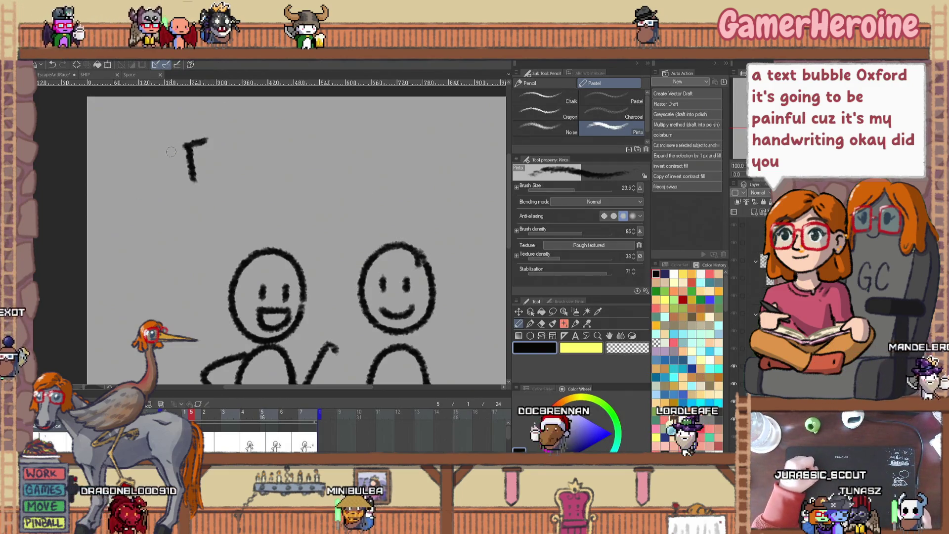
{"action": "left_click_drag", "start_coordinate": [171, 151], "coordinate": [205, 141]}
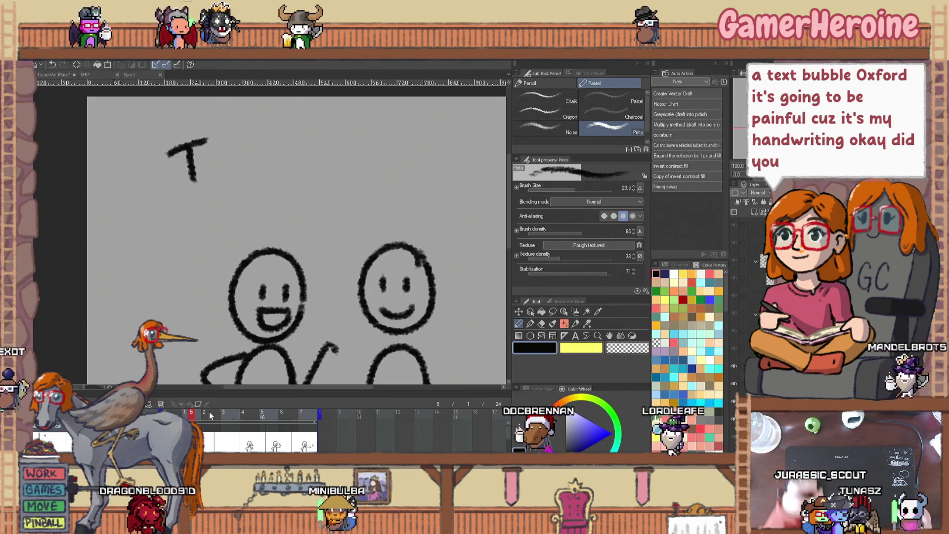
{"action": "left_click", "coordinate": [162, 404]}
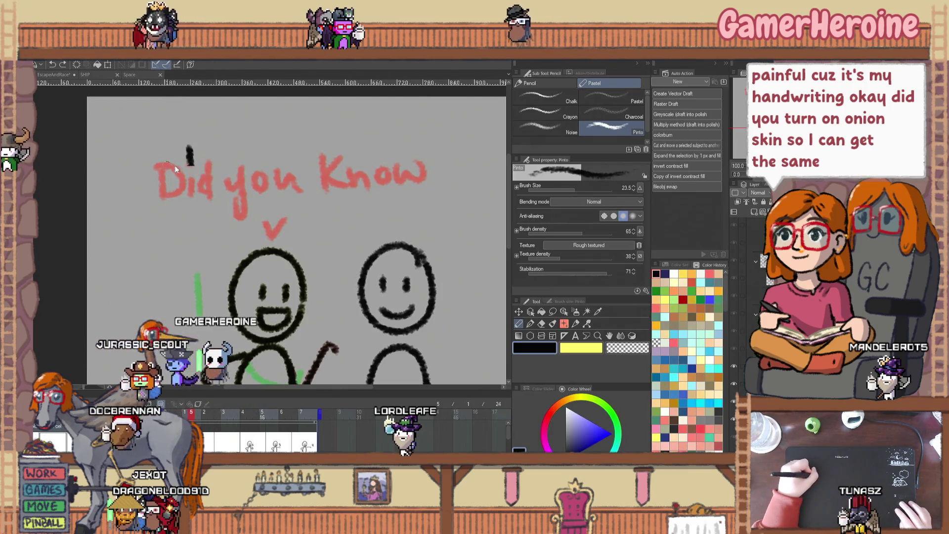
{"action": "left_click_drag", "start_coordinate": [270, 234], "coordinate": [285, 216]}
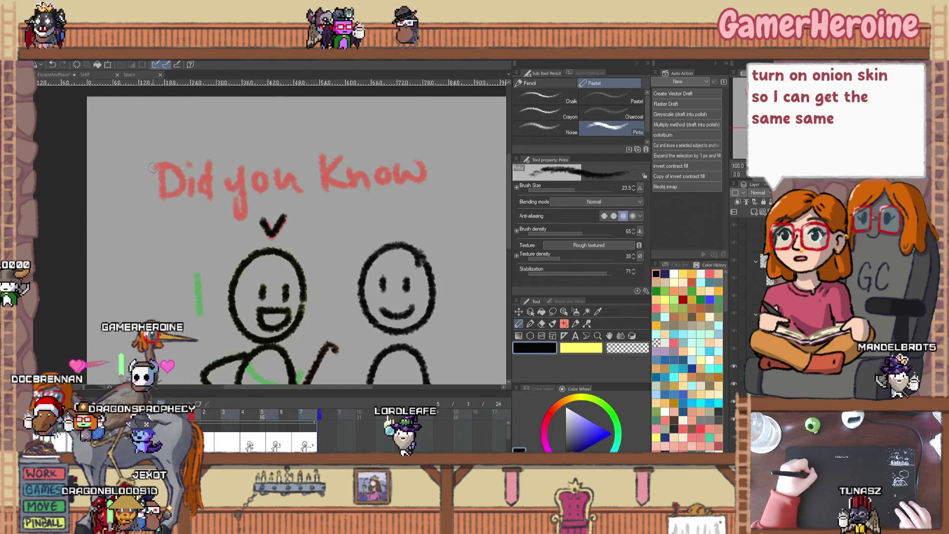
{"action": "mouse_move", "coordinate": [158, 162]}
{"action": "left_mouse_down"}
{"action": "mouse_move", "coordinate": [179, 191]}
{"action": "mouse_move", "coordinate": [264, 180]}
{"action": "left_mouse_up"}
- Finish lettering 'there are' over the faded caption, undoing stray strokes
{"action": "key", "text": "ctrl+z"}
{"action": "key", "text": "ctrl+z"}
{"action": "key", "text": "ctrl+z"}
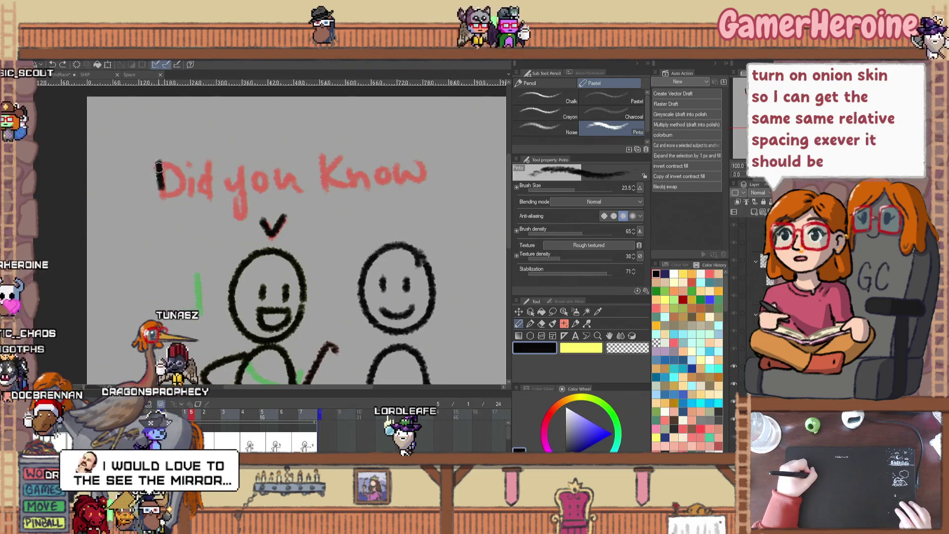
{"action": "key", "text": "ctrl+z"}
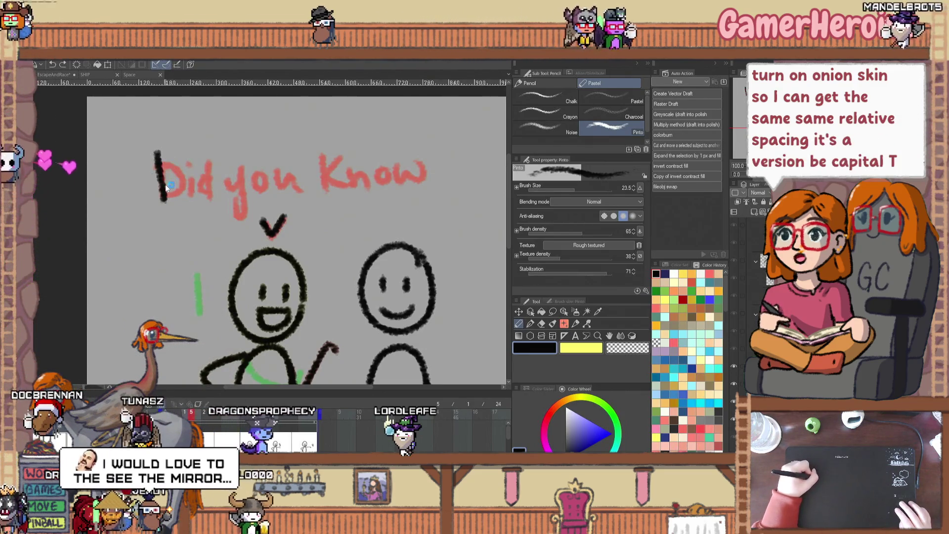
{"action": "key", "text": "ctrl+z"}
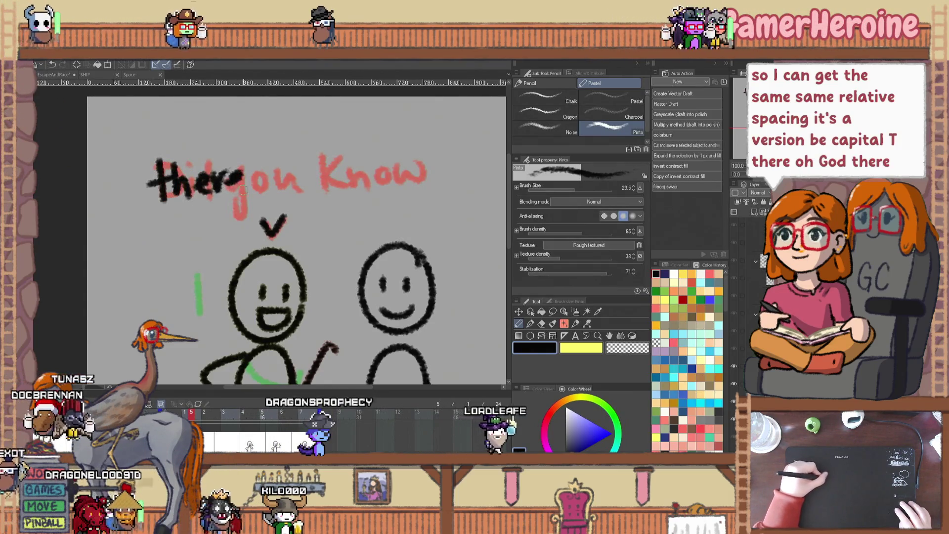
{"action": "left_click_drag", "start_coordinate": [292, 177], "coordinate": [319, 175]}
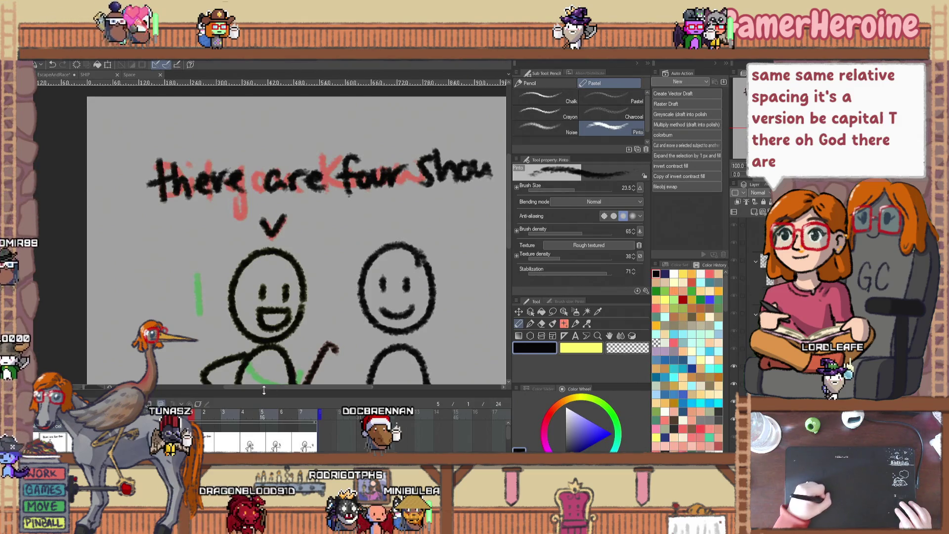
{"action": "left_click_drag", "start_coordinate": [267, 390], "coordinate": [292, 387]}
{"action": "mouse_move", "coordinate": [418, 153]}
{"action": "left_mouse_down"}
{"action": "mouse_move", "coordinate": [417, 181]}
{"action": "mouse_move", "coordinate": [431, 169]}
{"action": "left_mouse_up"}
{"action": "left_click", "coordinate": [436, 177]}
{"action": "key", "text": "ctrl+z"}
{"action": "key", "text": "ctrl+z"}
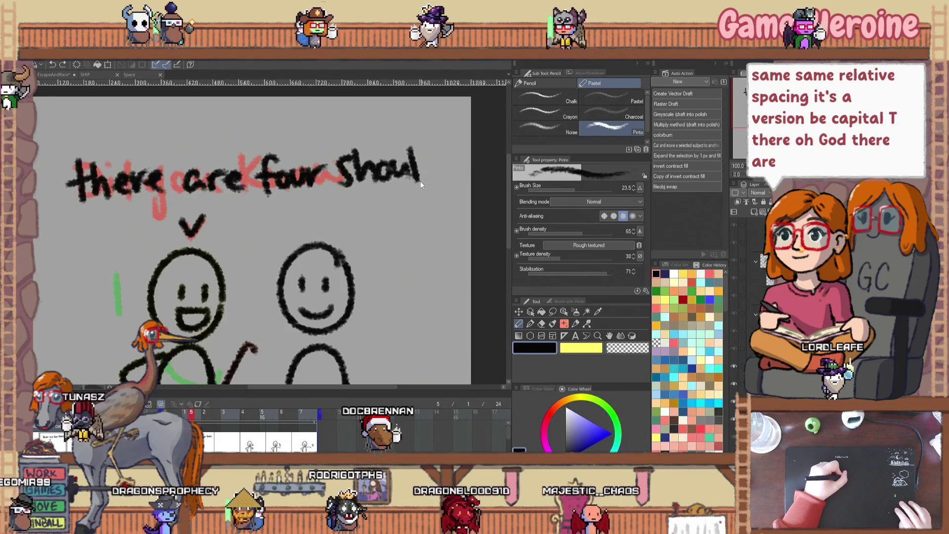
{"action": "key", "text": "ctrl+z"}
{"action": "key", "text": "ctrl+z"}
{"action": "key", "text": "ctrl+z"}
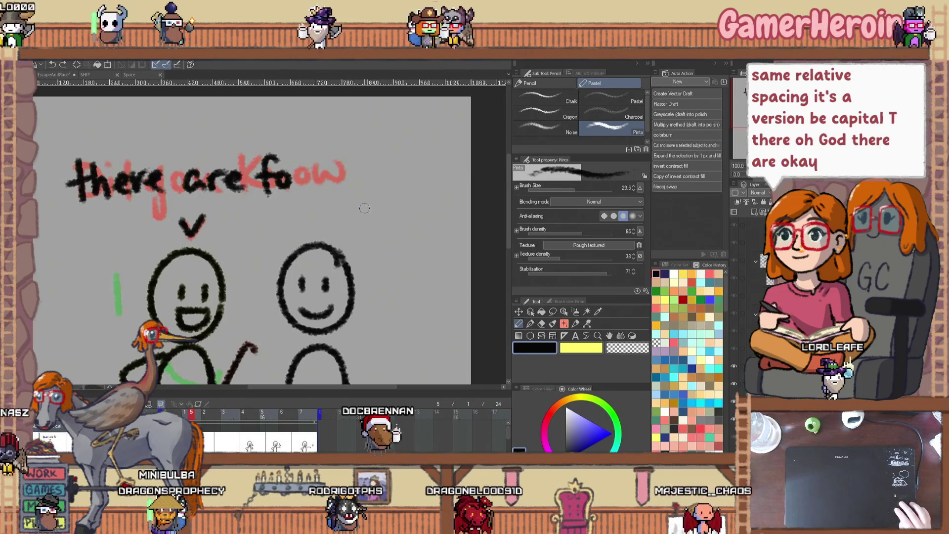
{"action": "key", "text": "ctrl+z"}
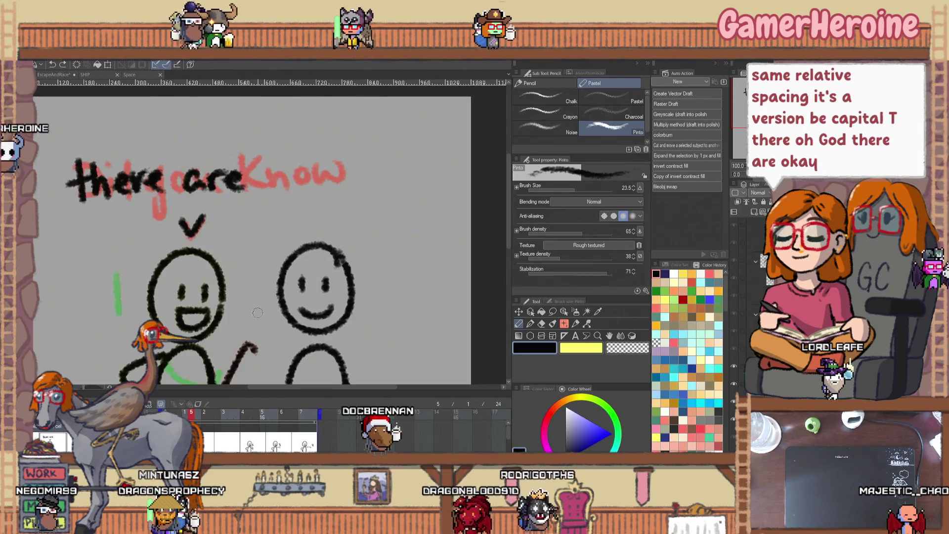
{"action": "right_click", "coordinate": [212, 447]}
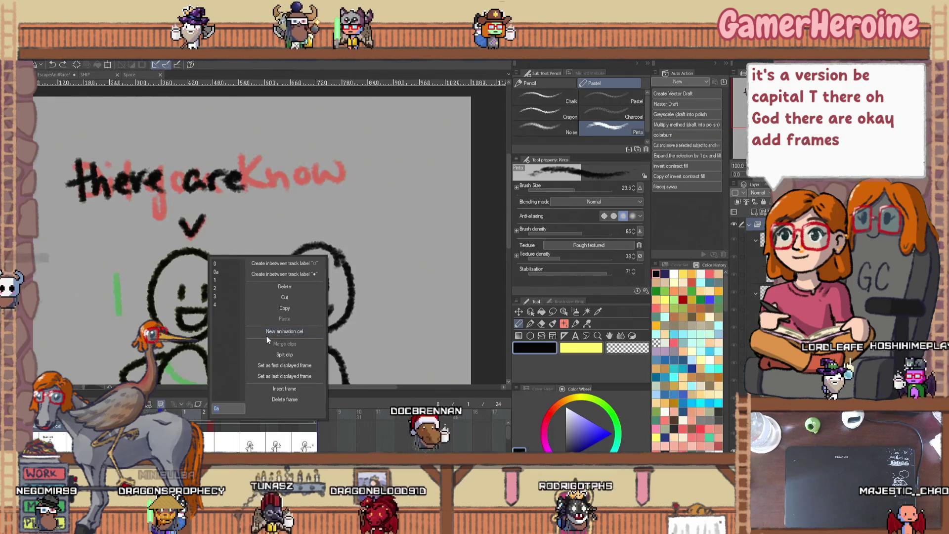
- Insert 4 new frames from the cel menu and step to the next frame
{"action": "left_click", "coordinate": [273, 387]}
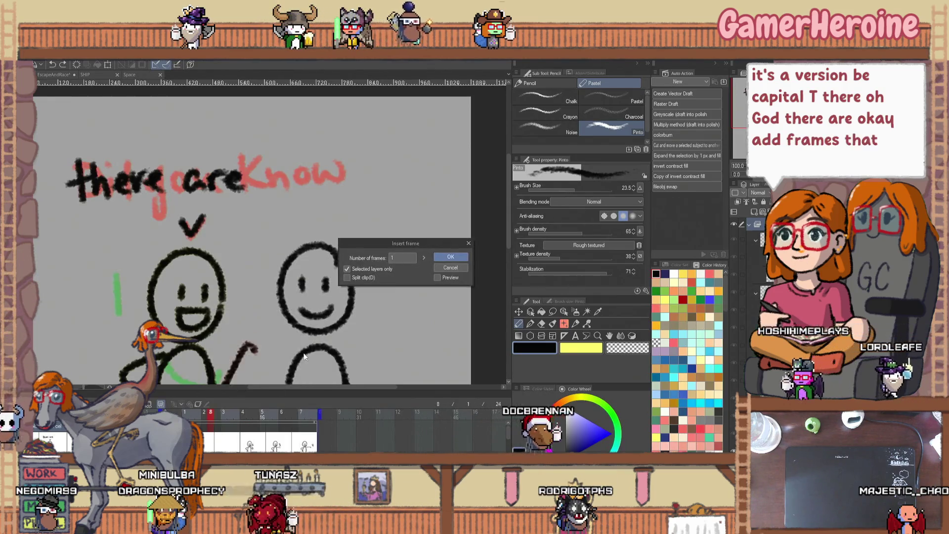
{"action": "type", "text": "4"}
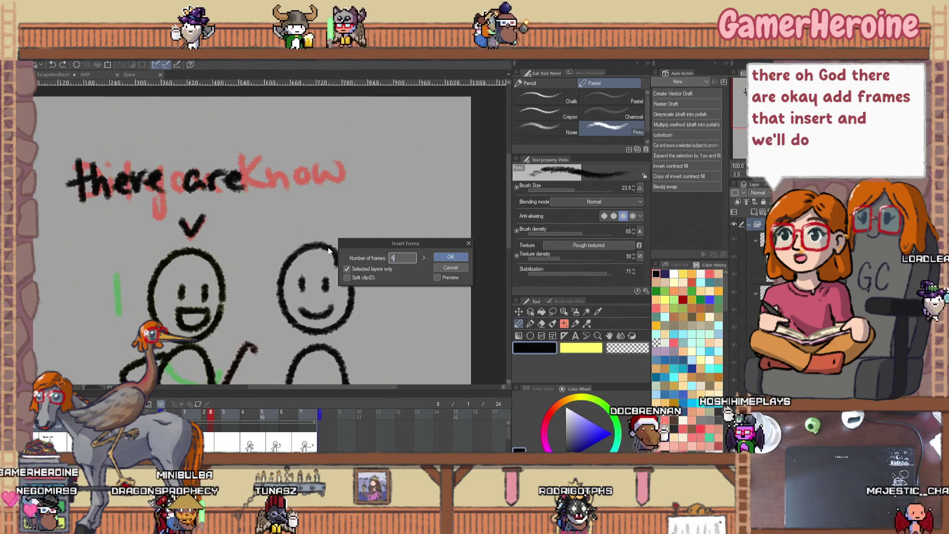
{"action": "key", "text": "Return"}
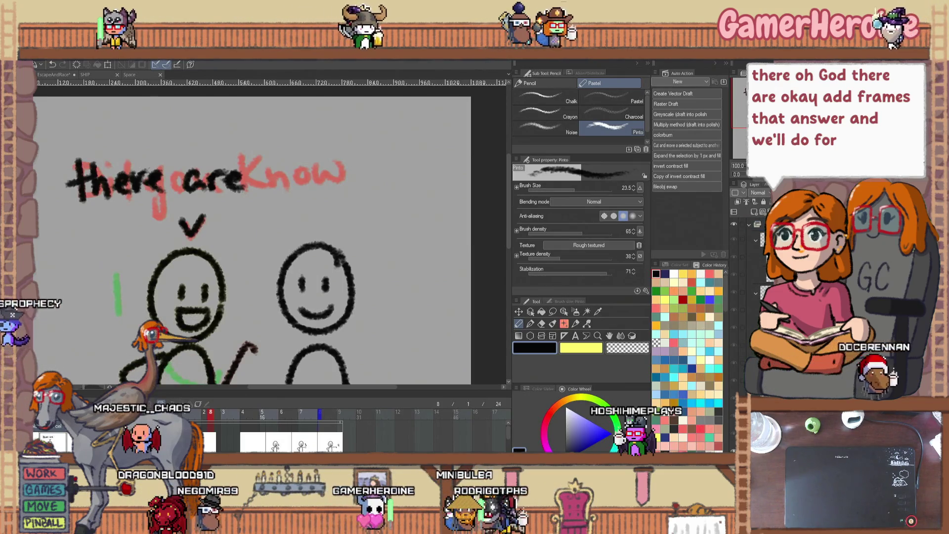
{"action": "key", "text": "Left"}
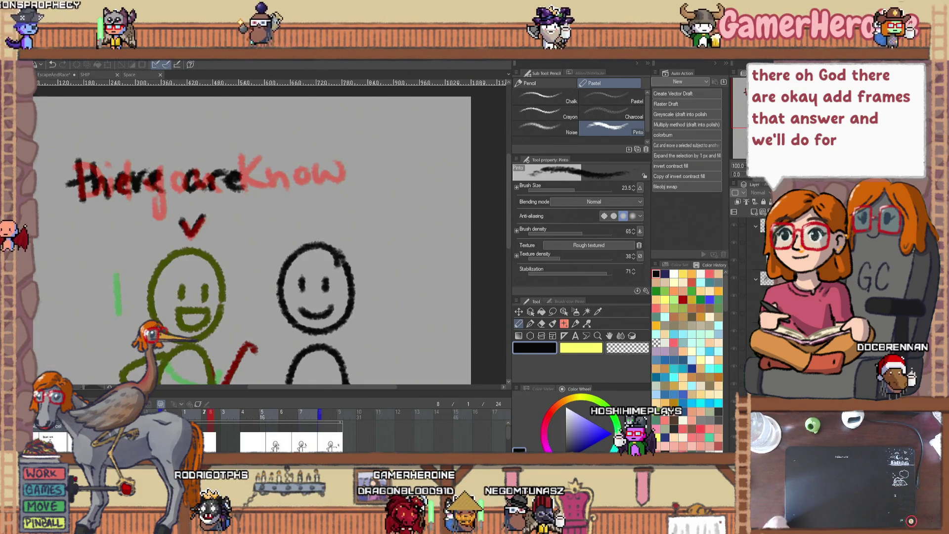
{"action": "right_click", "coordinate": [211, 419]}
- Give frame 2 a new animation cel and letter '4 shoulders' on frame 8
{"action": "left_click", "coordinate": [229, 282]}
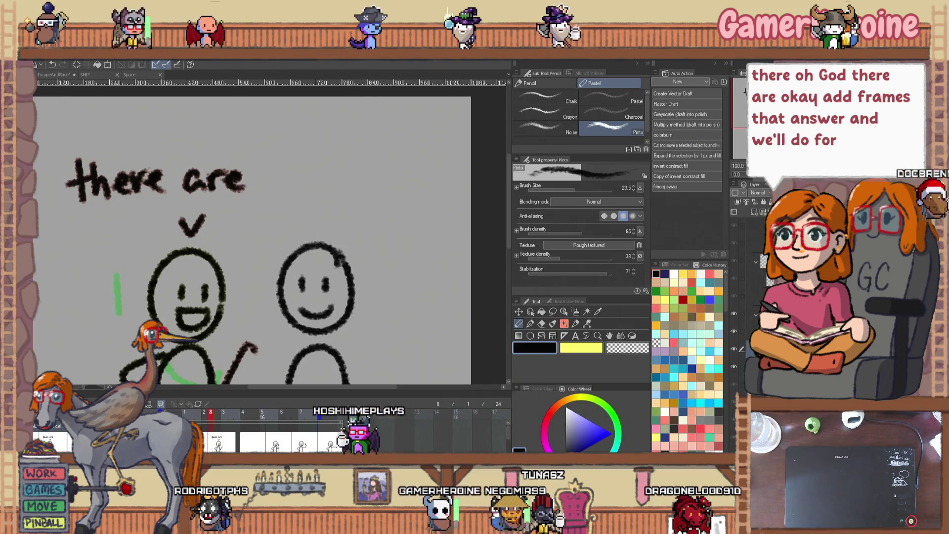
{"action": "left_click", "coordinate": [320, 415]}
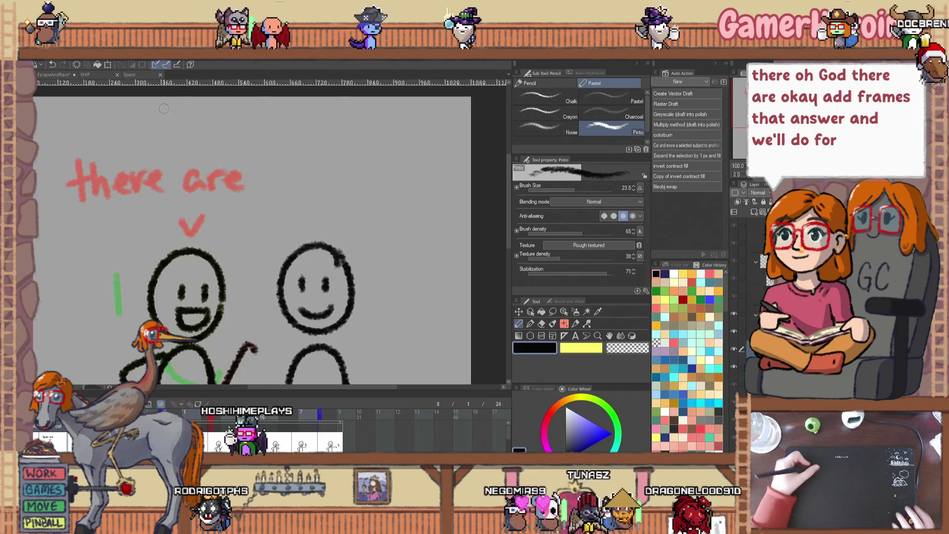
{"action": "left_click_drag", "start_coordinate": [82, 160], "coordinate": [92, 184]}
{"action": "left_click_drag", "start_coordinate": [89, 161], "coordinate": [91, 202]}
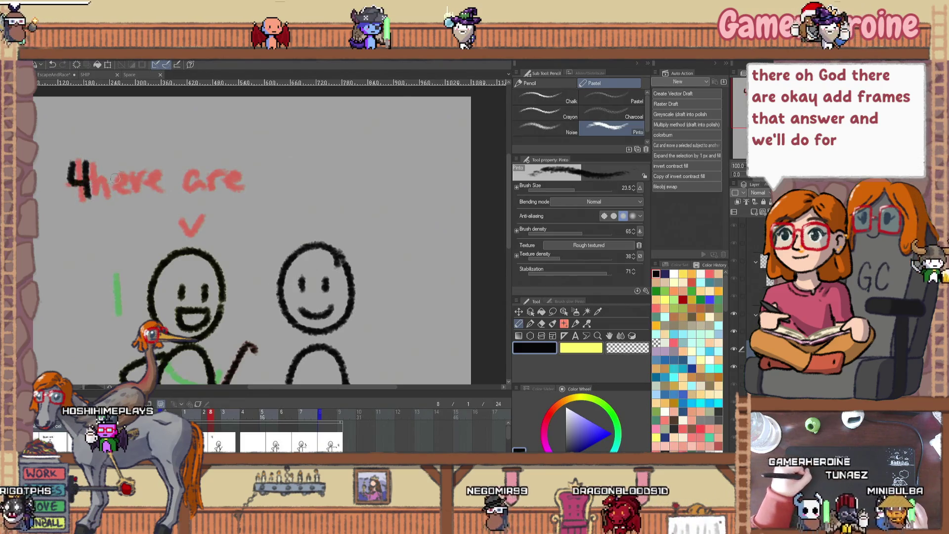
{"action": "mouse_move", "coordinate": [119, 171]}
{"action": "left_mouse_down"}
{"action": "mouse_move", "coordinate": [103, 196]}
{"action": "mouse_move", "coordinate": [171, 182]}
{"action": "mouse_move", "coordinate": [198, 190]}
{"action": "mouse_move", "coordinate": [250, 174]}
{"action": "left_mouse_up"}
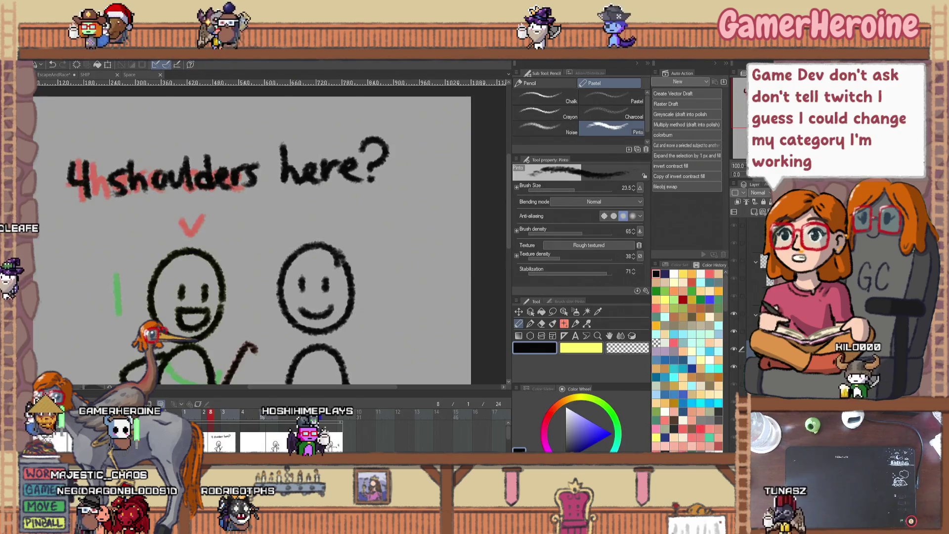
{"action": "left_click", "coordinate": [244, 412]}
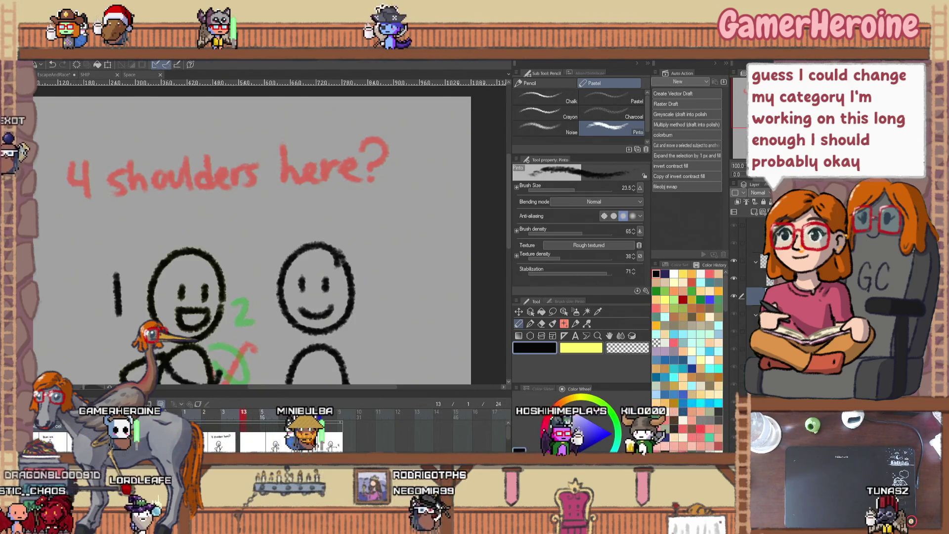
{"action": "left_click", "coordinate": [262, 415]}
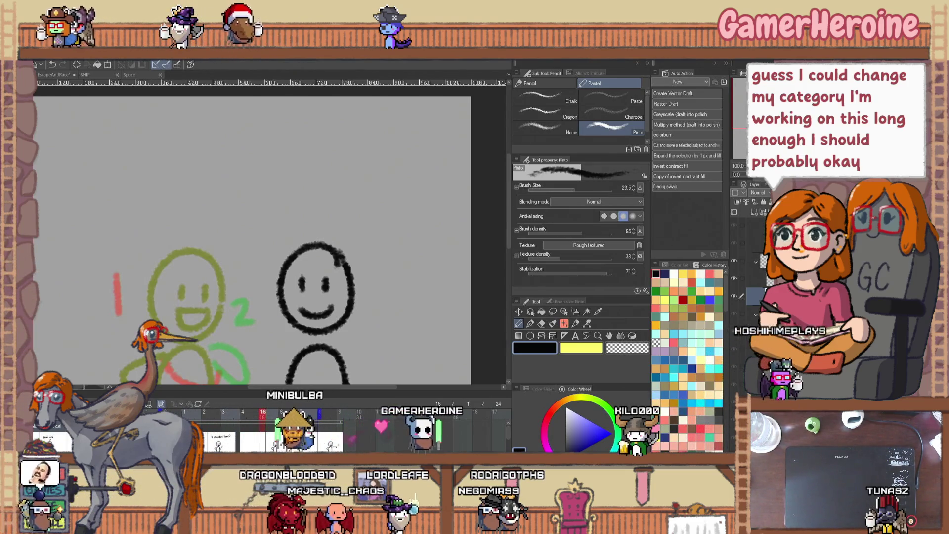
{"action": "key", "text": "Home"}
{"action": "scroll", "coordinate": [356, 243], "scroll_direction": "down", "scroll_amount": 3}
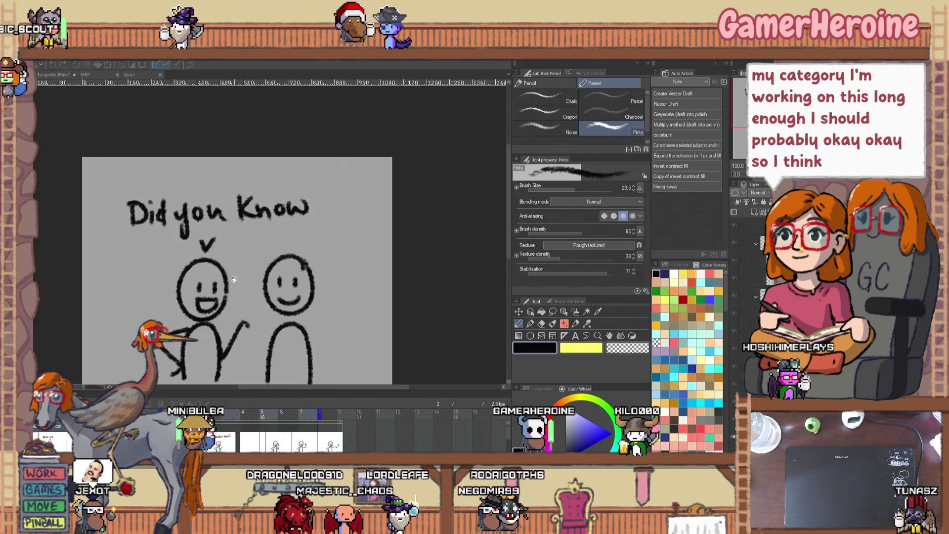
{"action": "scroll", "coordinate": [441, 258], "scroll_direction": "up", "scroll_amount": 3}
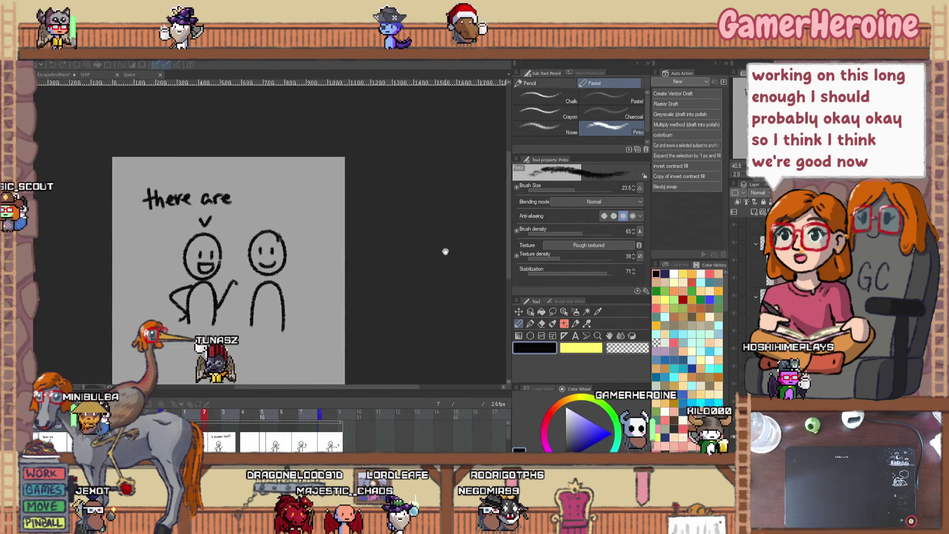
{"action": "scroll", "coordinate": [438, 267], "scroll_direction": "up", "scroll_amount": 1}
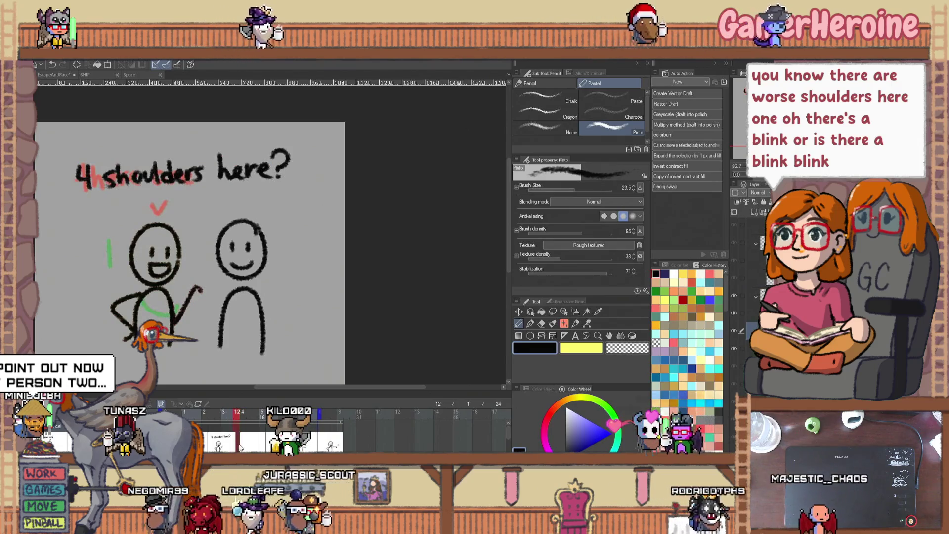
- Drag the timeline end marker from frame 25 to 24 for a 23-frame animation
{"action": "left_click", "coordinate": [263, 414]}
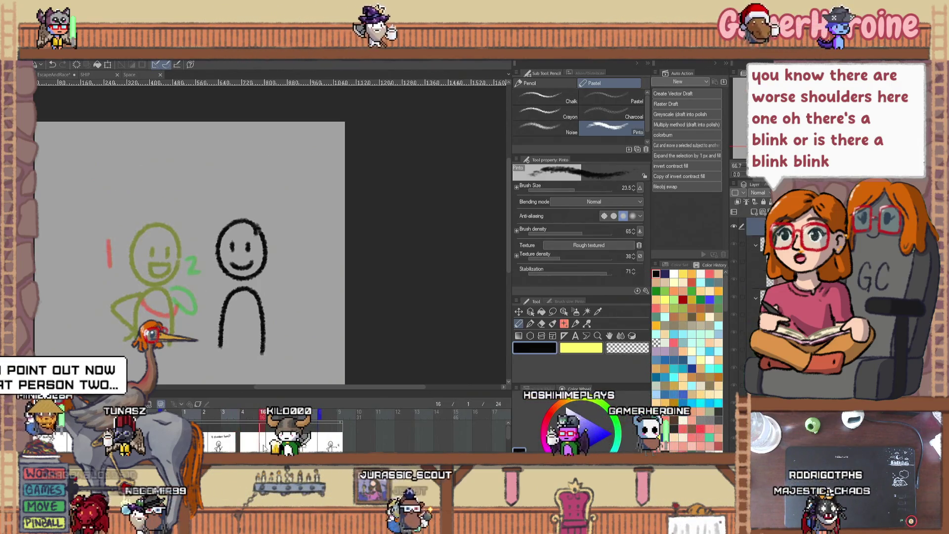
{"action": "right_click", "coordinate": [258, 420]}
{"action": "left_click", "coordinate": [257, 415]}
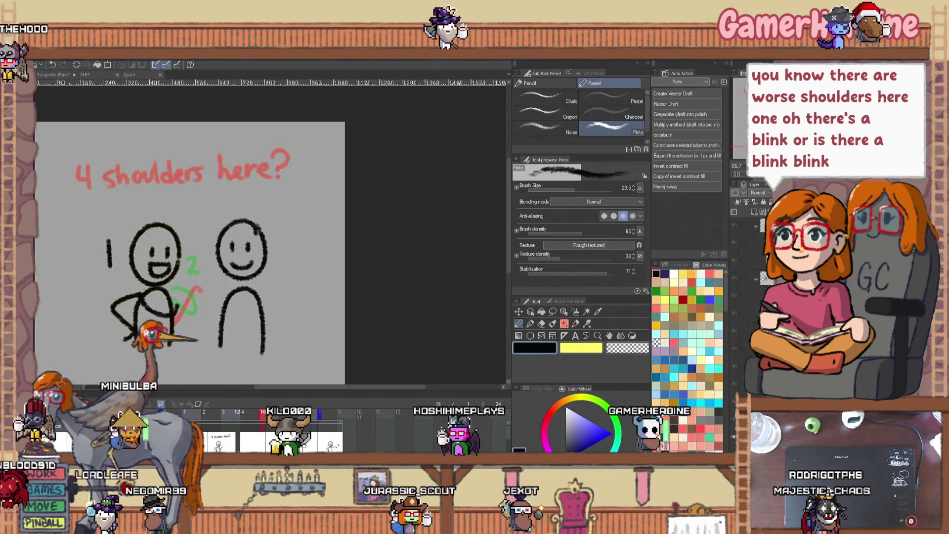
{"action": "key", "text": "space"}
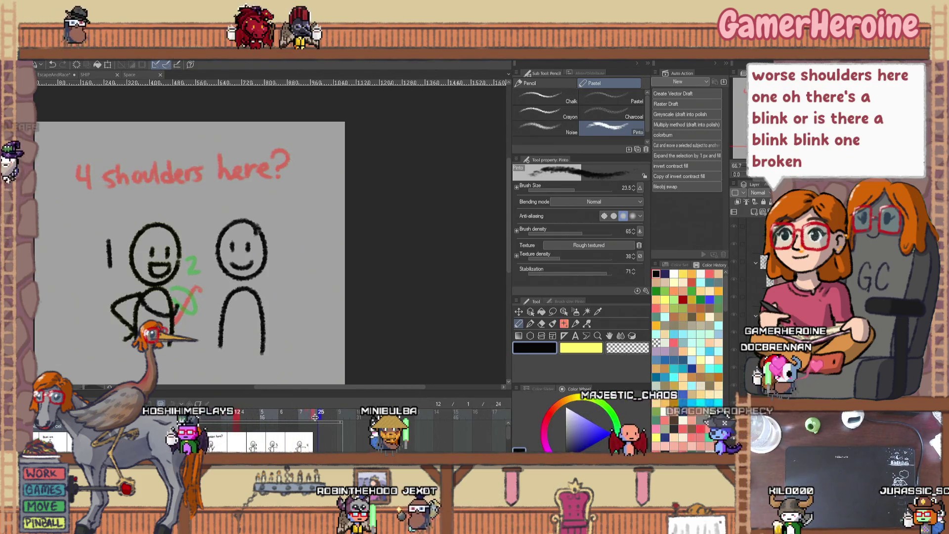
{"action": "left_click_drag", "start_coordinate": [315, 418], "coordinate": [314, 418]}
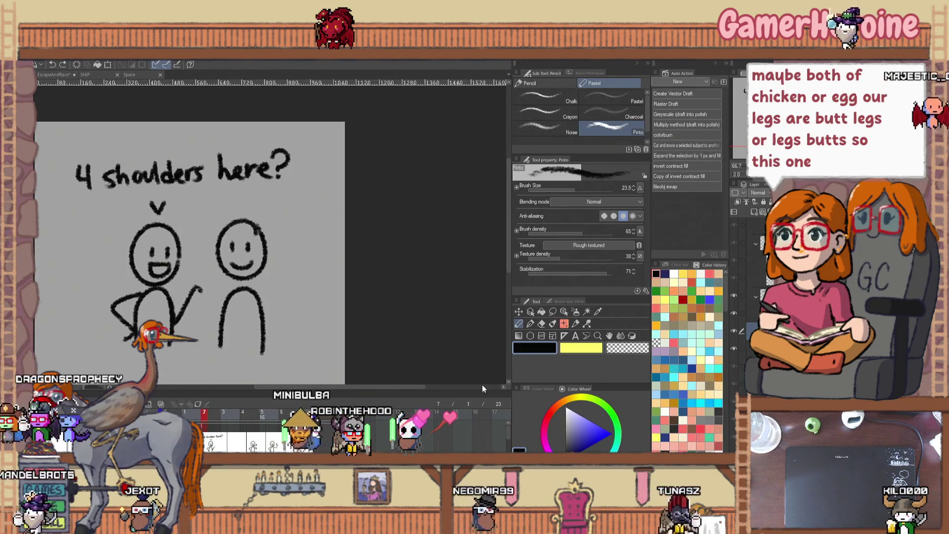
{"action": "left_click", "coordinate": [564, 312]}
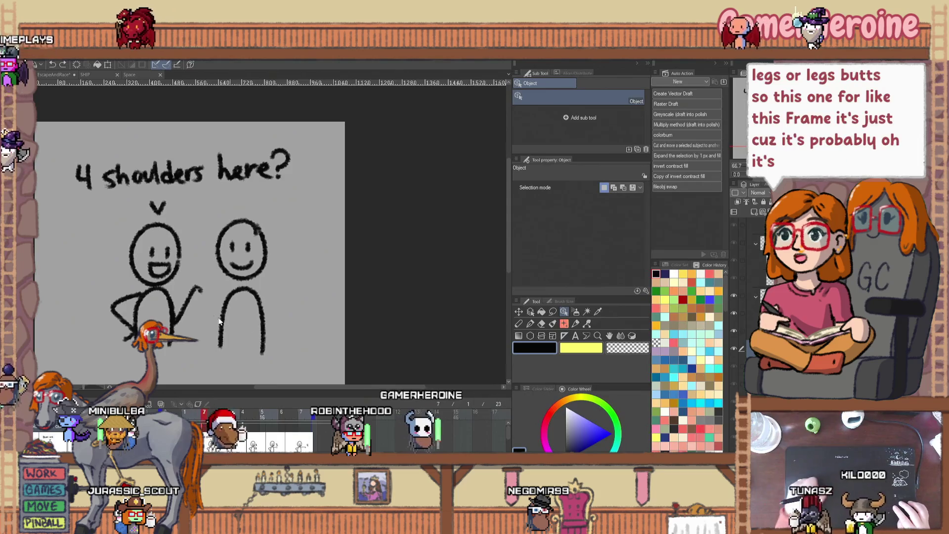
{"action": "key", "text": "e"}
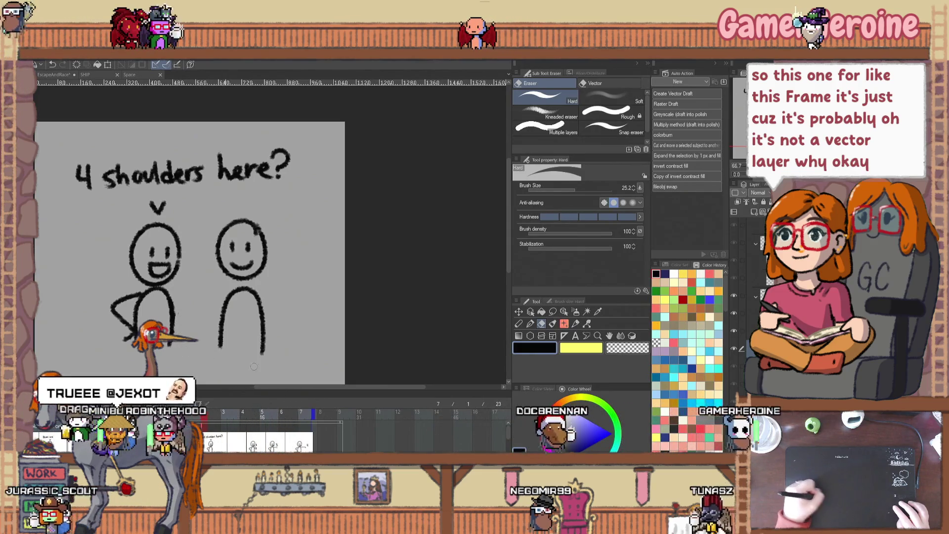
{"action": "key", "text": "p"}
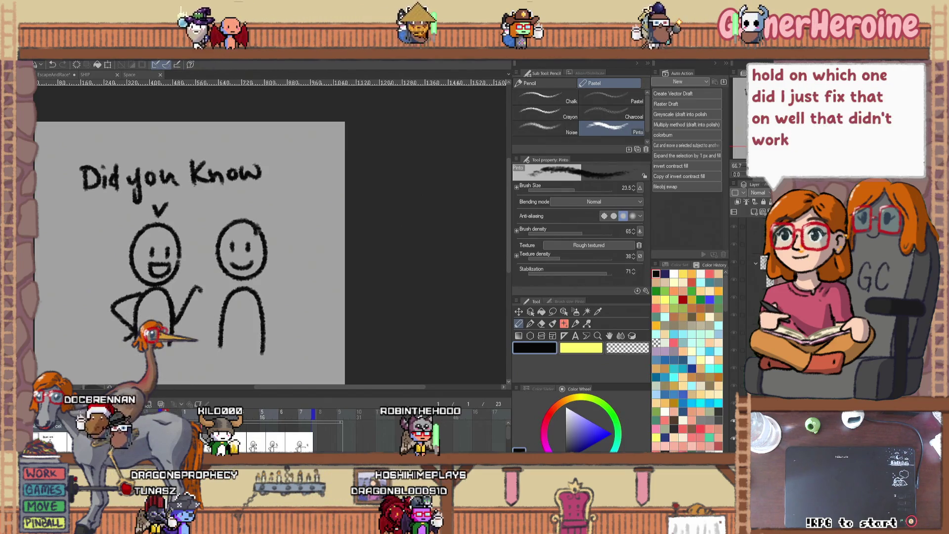
{"action": "left_click", "coordinate": [734, 280]}
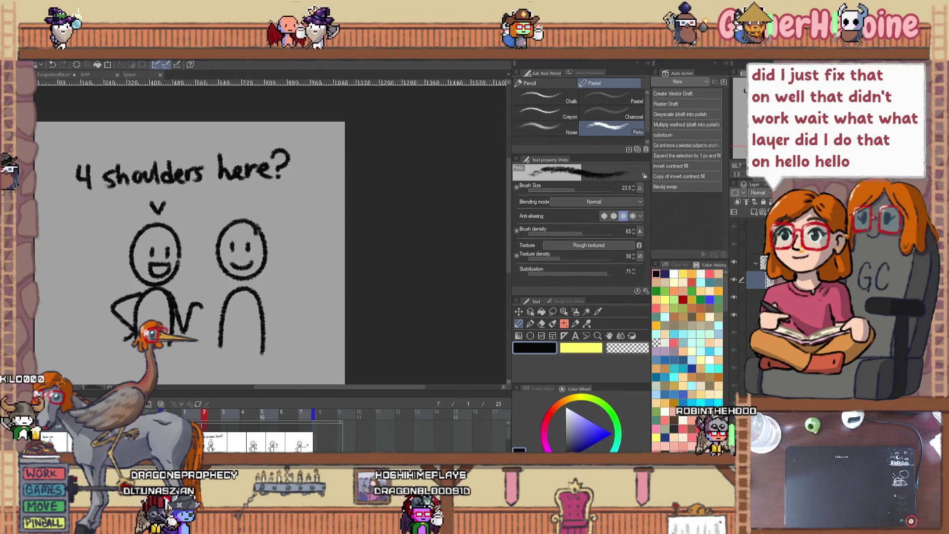
{"action": "left_click", "coordinate": [751, 315]}
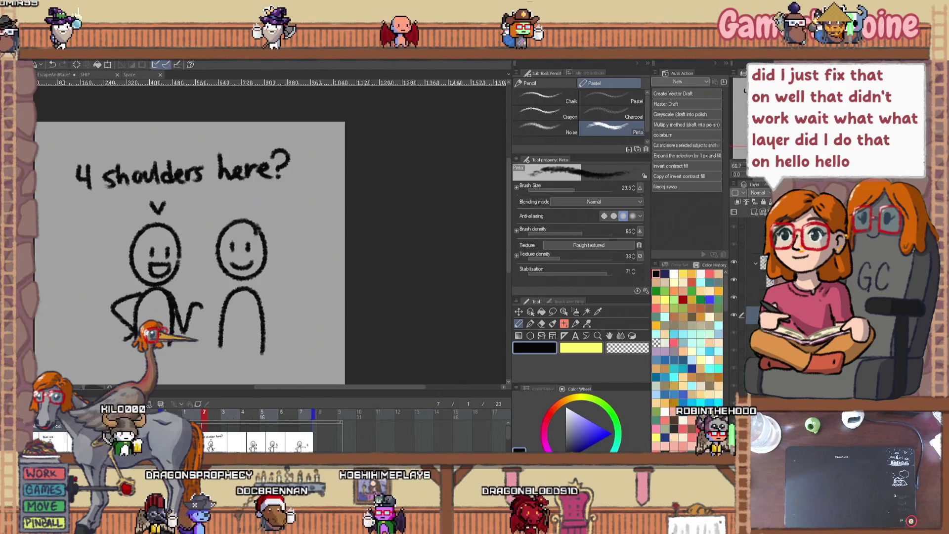
{"action": "left_click", "coordinate": [184, 412]}
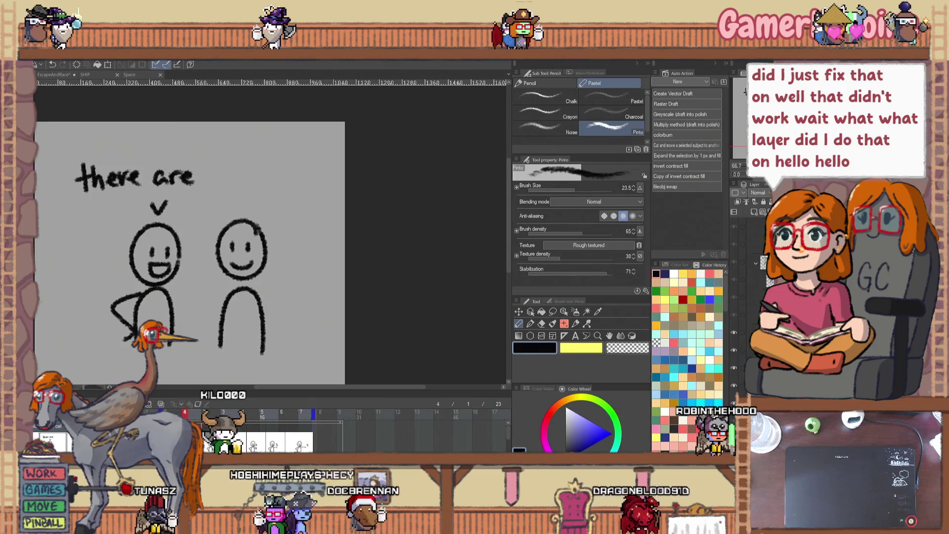
{"action": "left_click_drag", "start_coordinate": [172, 305], "coordinate": [202, 307]}
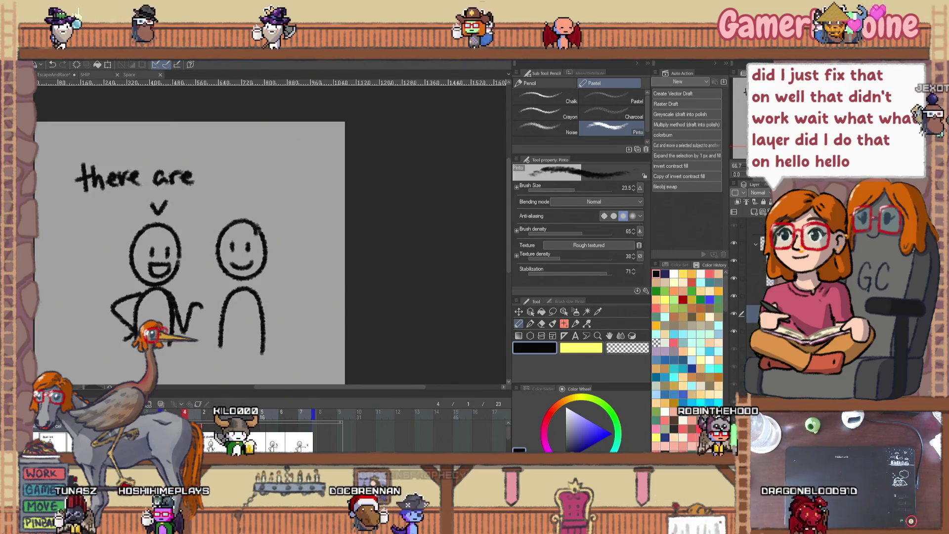
{"action": "key", "text": "Home"}
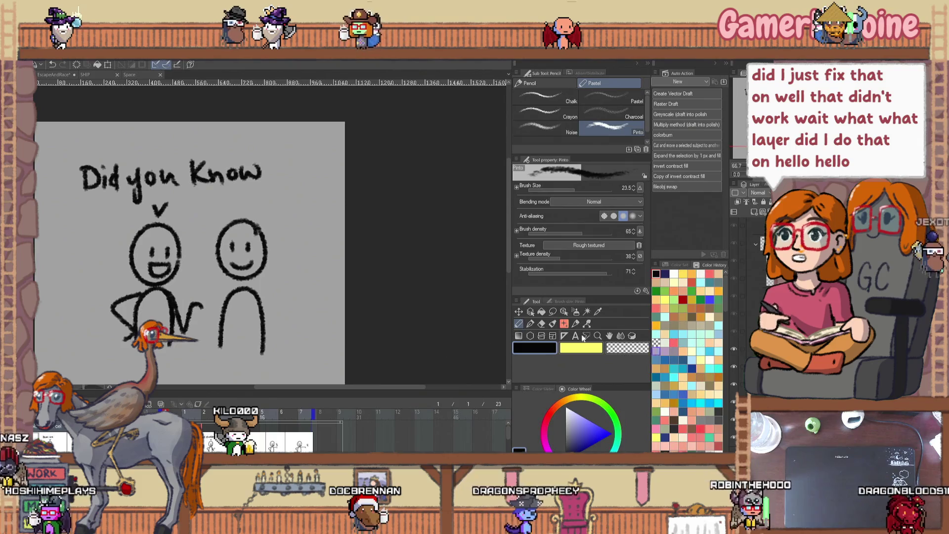
{"action": "scroll", "coordinate": [222, 345], "scroll_direction": "down", "scroll_amount": 1}
{"action": "key", "text": "Return"}
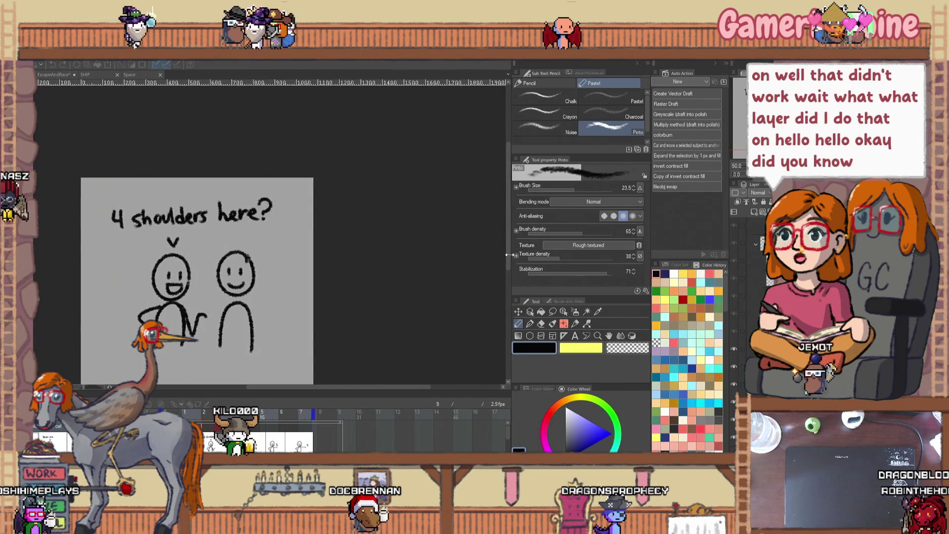
{"action": "left_click_drag", "start_coordinate": [506, 254], "coordinate": [507, 263]}
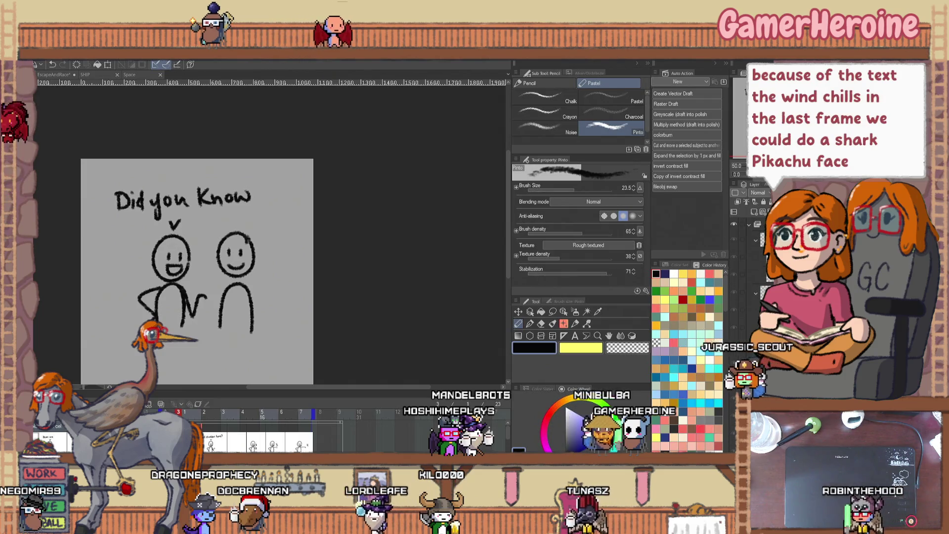
- Assign the Layer 1 Copy 5 cel to a frame and the Layer 1 Copy cel to frame 7
{"action": "left_click", "coordinate": [288, 416]}
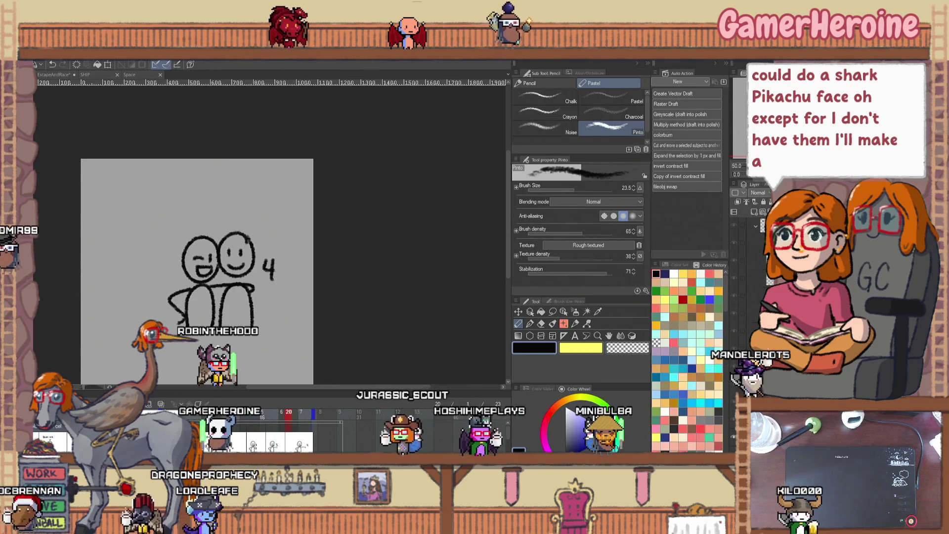
{"action": "left_click", "coordinate": [310, 445]}
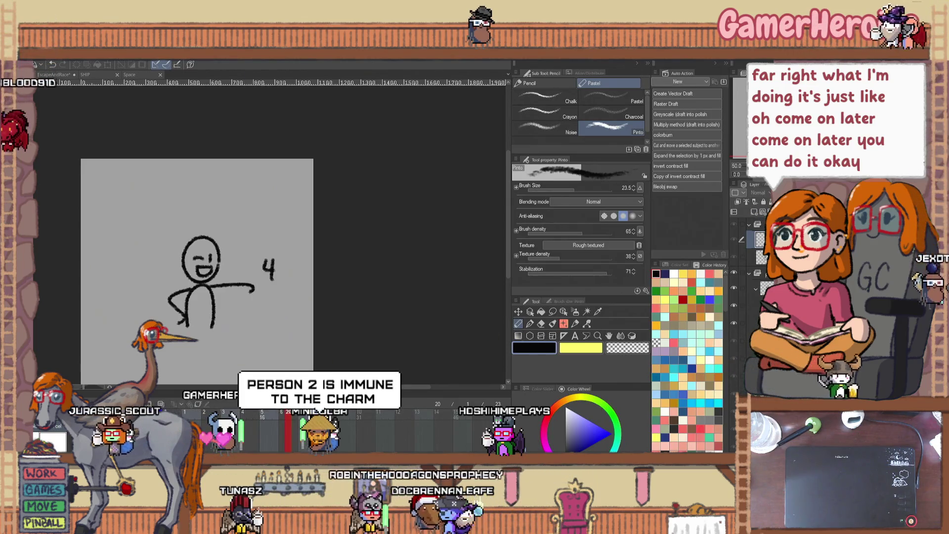
{"action": "right_click", "coordinate": [166, 258]}
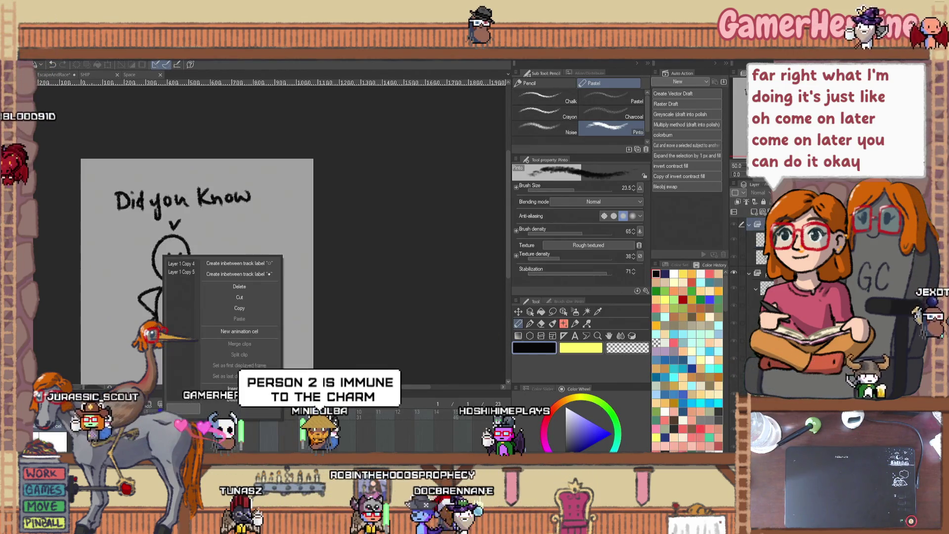
{"action": "left_click", "coordinate": [186, 273]}
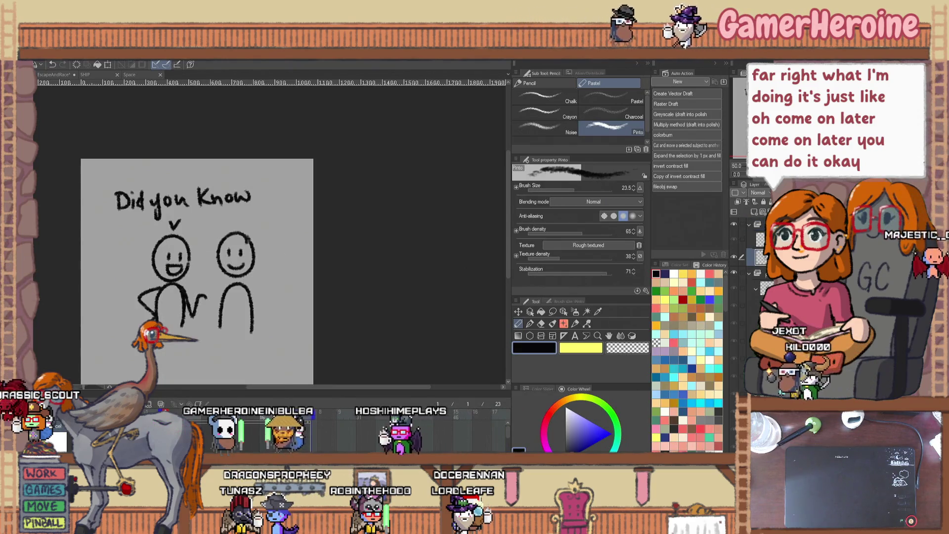
{"action": "left_click", "coordinate": [288, 450]}
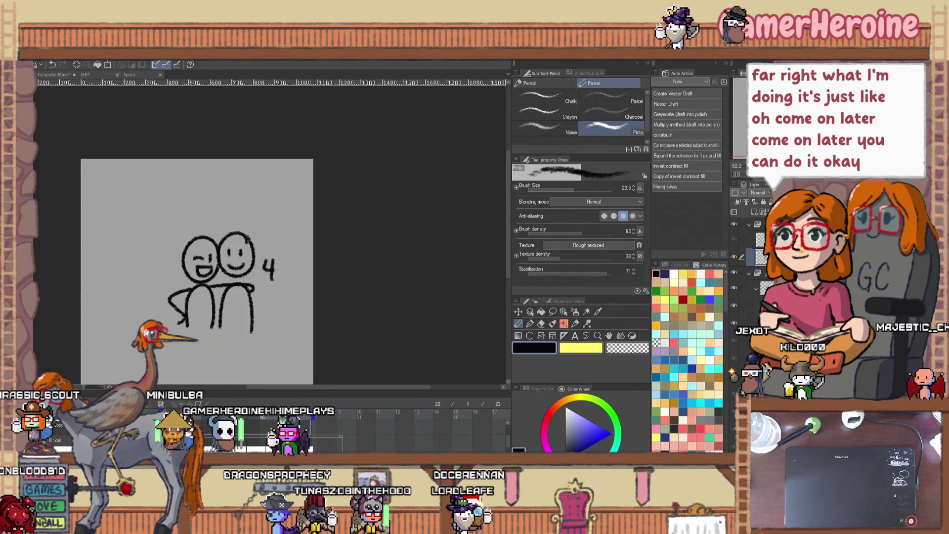
{"action": "right_click", "coordinate": [287, 428]}
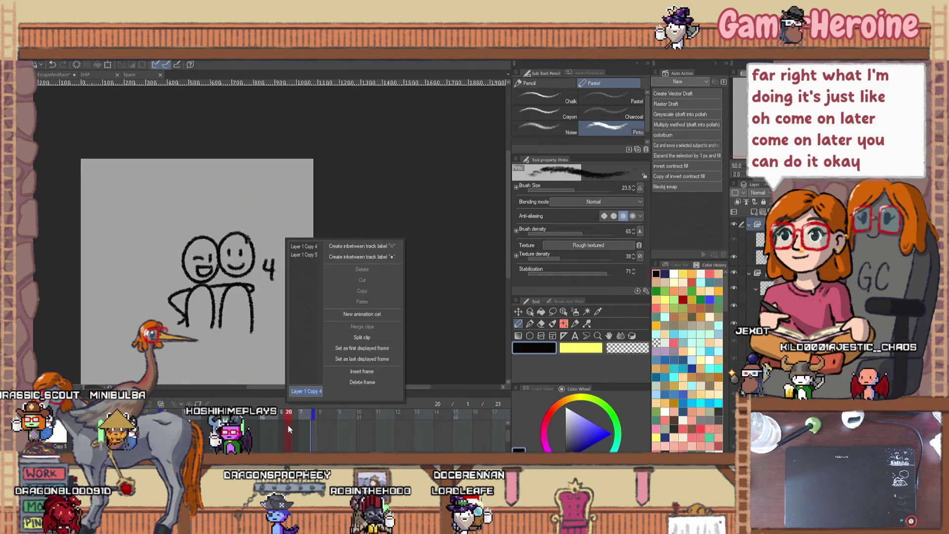
{"action": "left_click", "coordinate": [302, 252]}
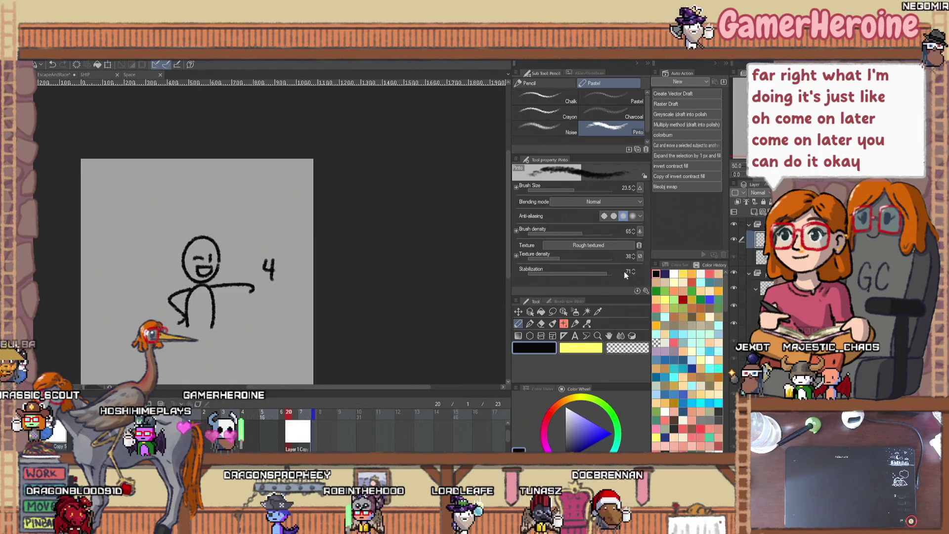
- Assign the second-figure cel to frame 20 and switch to the eraser
{"action": "key", "text": "Home"}
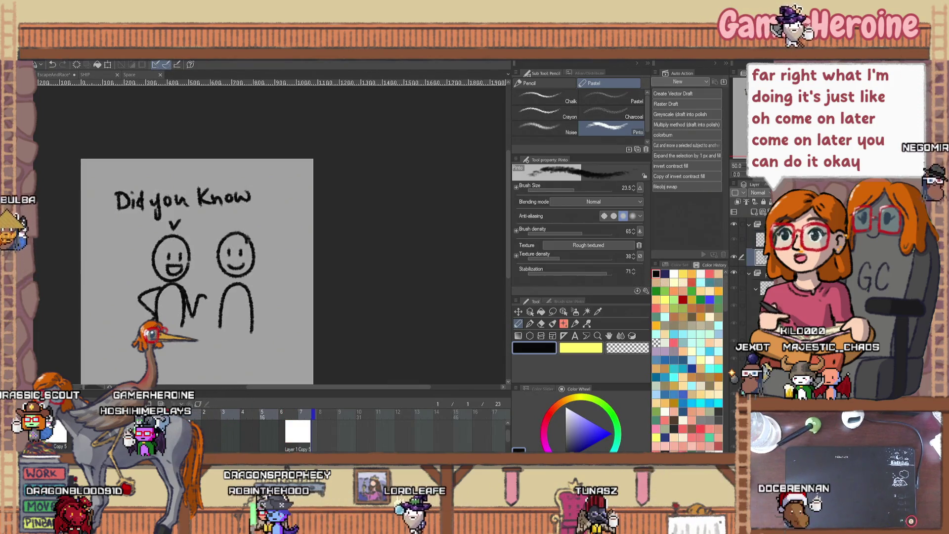
{"action": "left_click", "coordinate": [287, 428]}
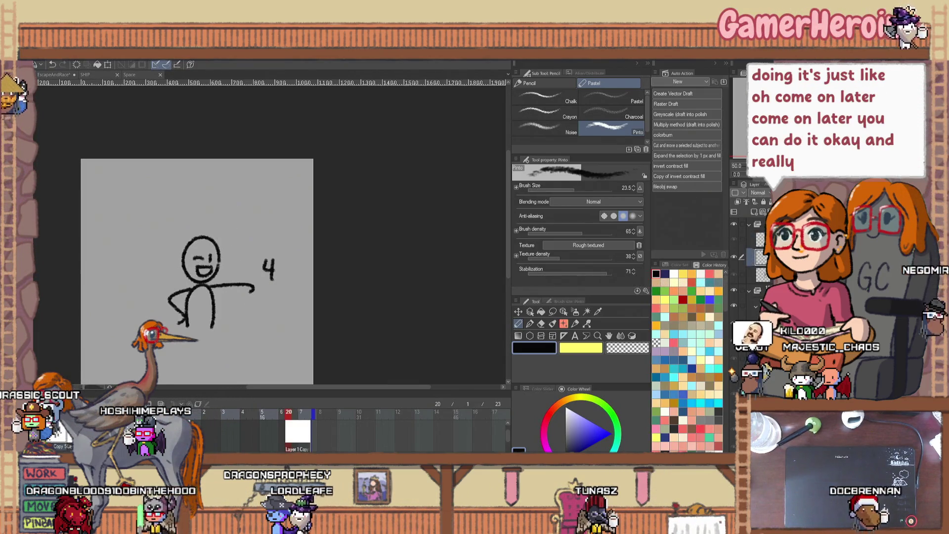
{"action": "right_click", "coordinate": [289, 432]}
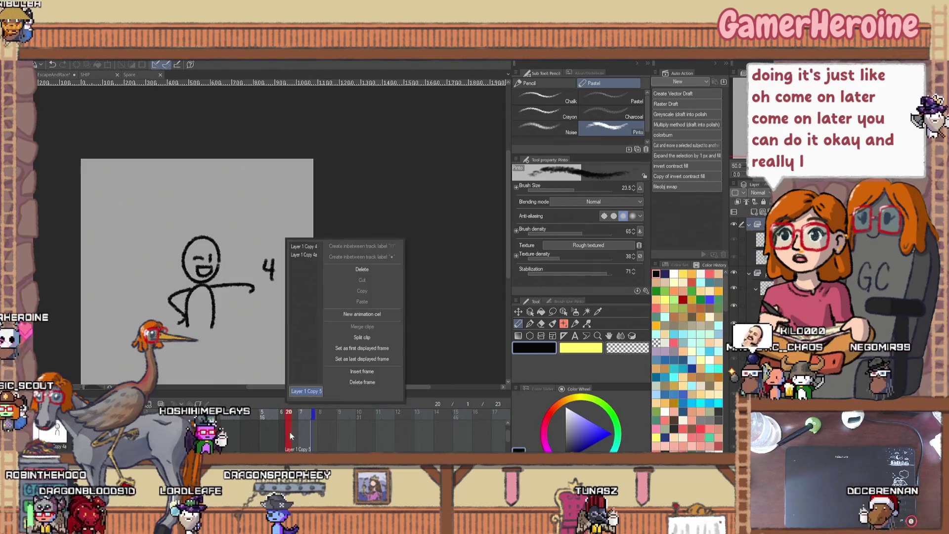
{"action": "left_click", "coordinate": [300, 255]}
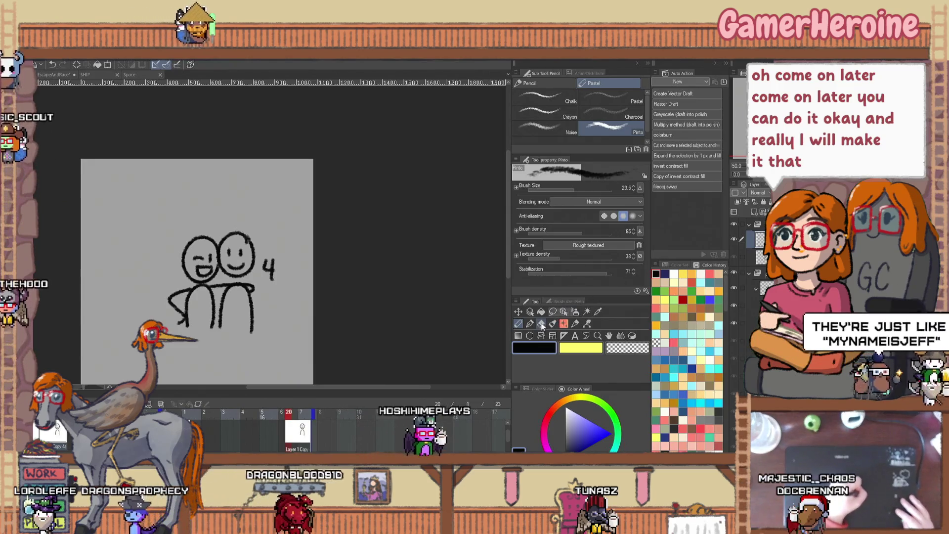
{"action": "key", "text": "e"}
{"action": "scroll", "coordinate": [300, 255], "scroll_direction": "up", "scroll_amount": 1}
{"action": "scroll", "coordinate": [242, 252], "scroll_direction": "up", "scroll_amount": 1}
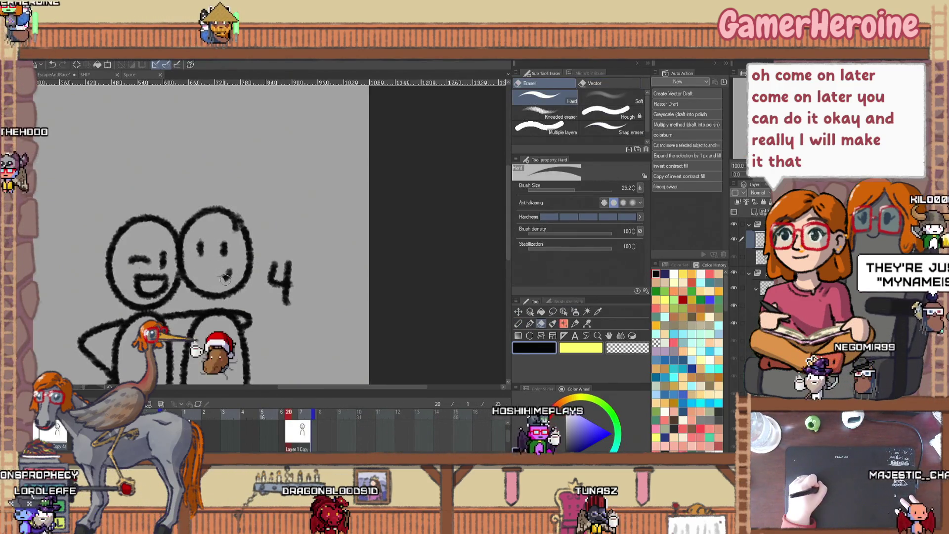
- Redraw the right figure's face with the Pastel pencil: two dot eyes and a small open 'o' mouth
{"action": "left_click_drag", "start_coordinate": [197, 271], "coordinate": [231, 270]}
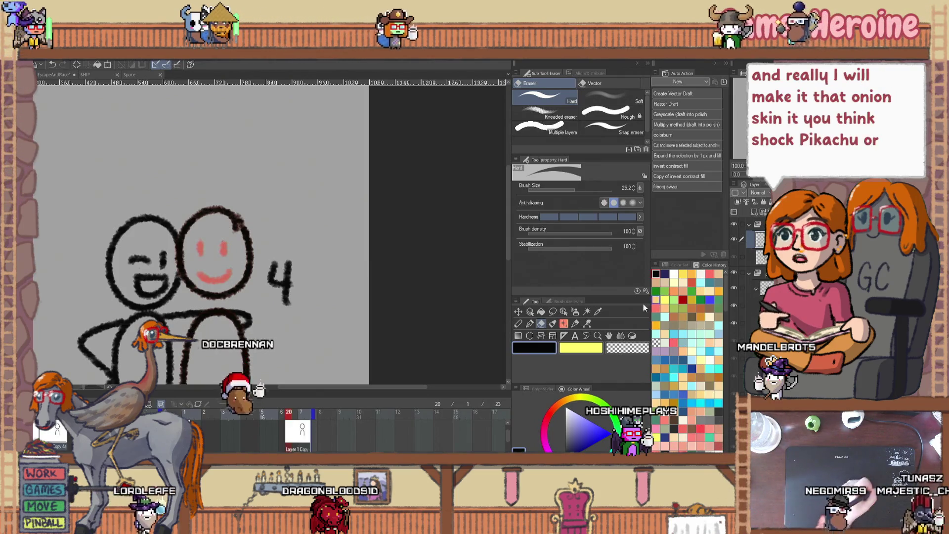
{"action": "left_click", "coordinate": [519, 325]}
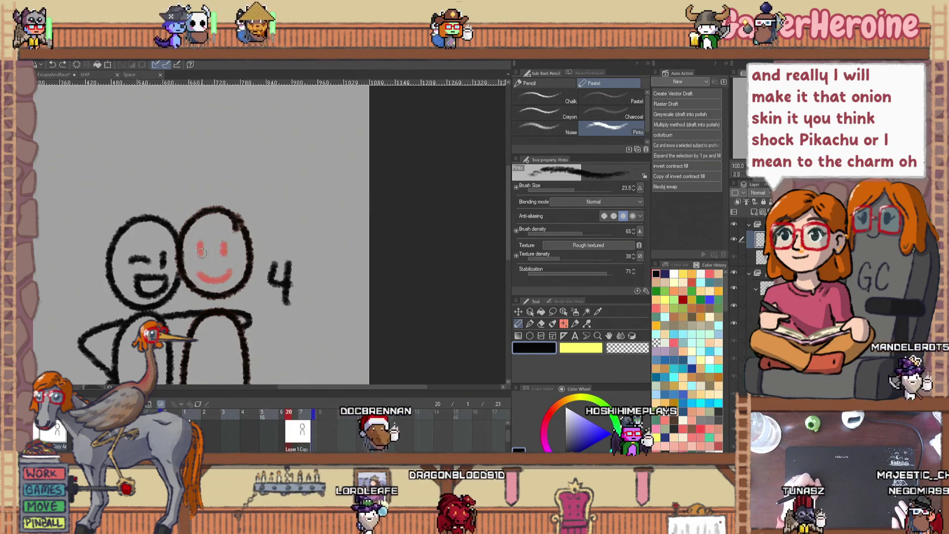
{"action": "left_click", "coordinate": [223, 250]}
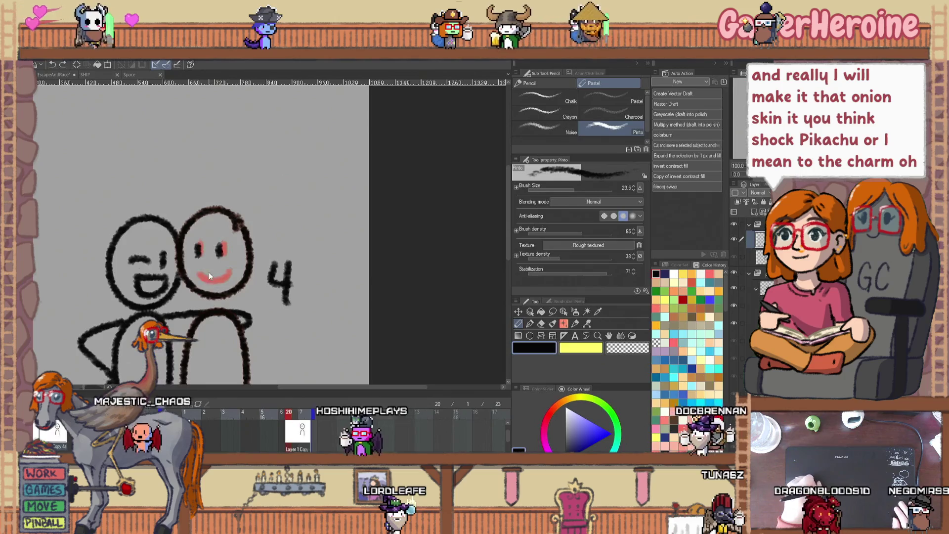
{"action": "left_click_drag", "start_coordinate": [210, 269], "coordinate": [214, 288]}
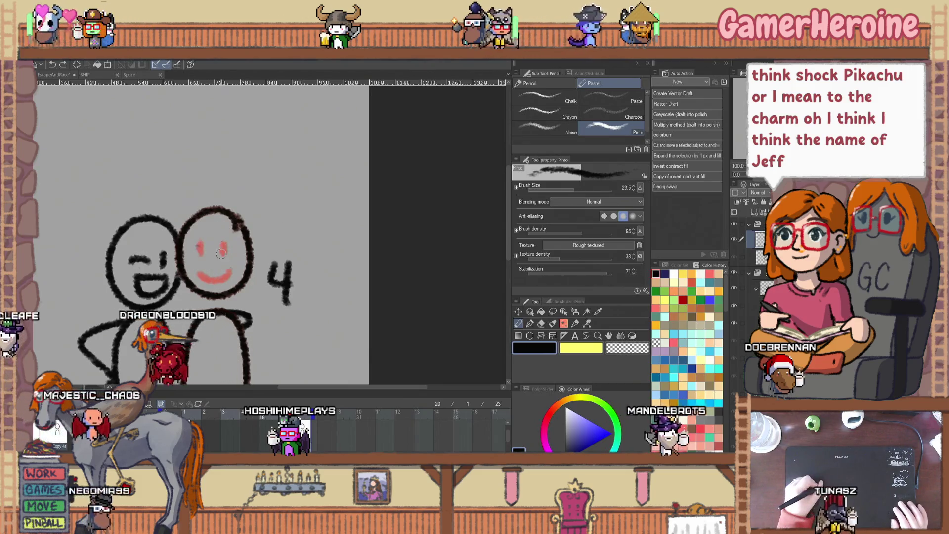
{"action": "left_click", "coordinate": [210, 252]}
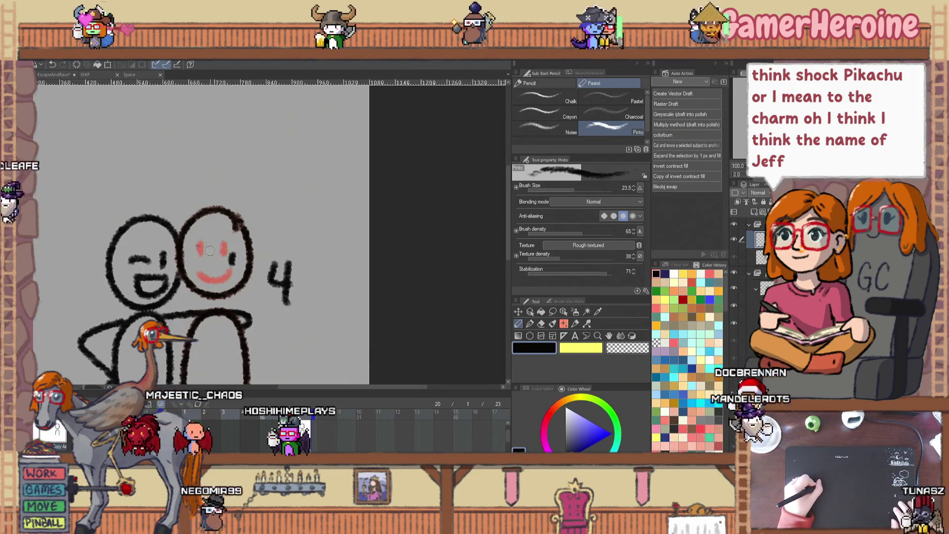
{"action": "left_click", "coordinate": [227, 254]}
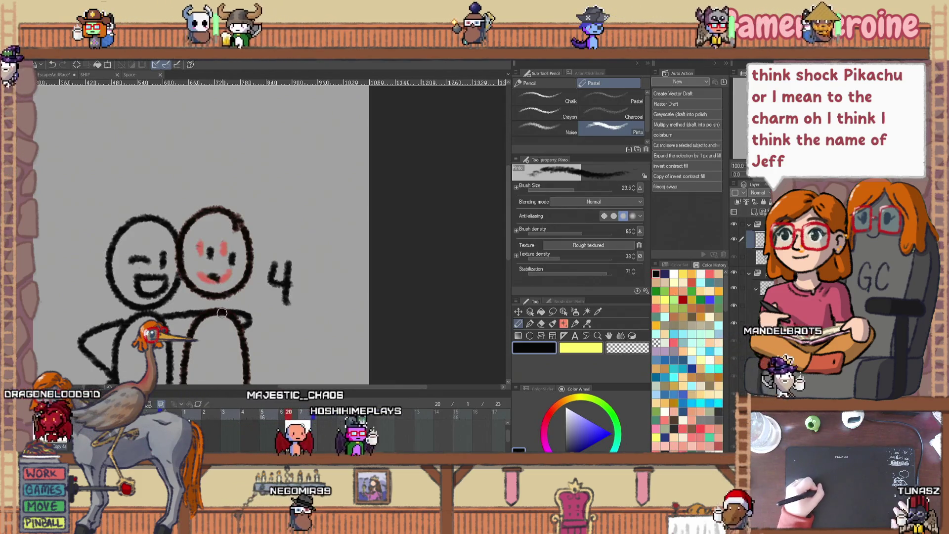
{"action": "left_click_drag", "start_coordinate": [213, 274], "coordinate": [211, 275]}
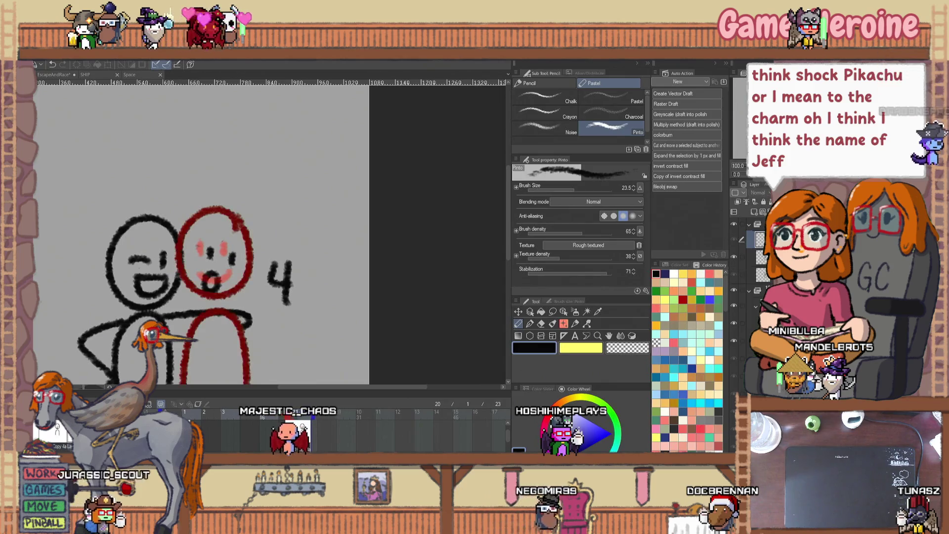
- Assign Layer 1 Copy 5 to frame 22, redraw the right face's blush and eyes, then play it
{"action": "right_click", "coordinate": [312, 413]}
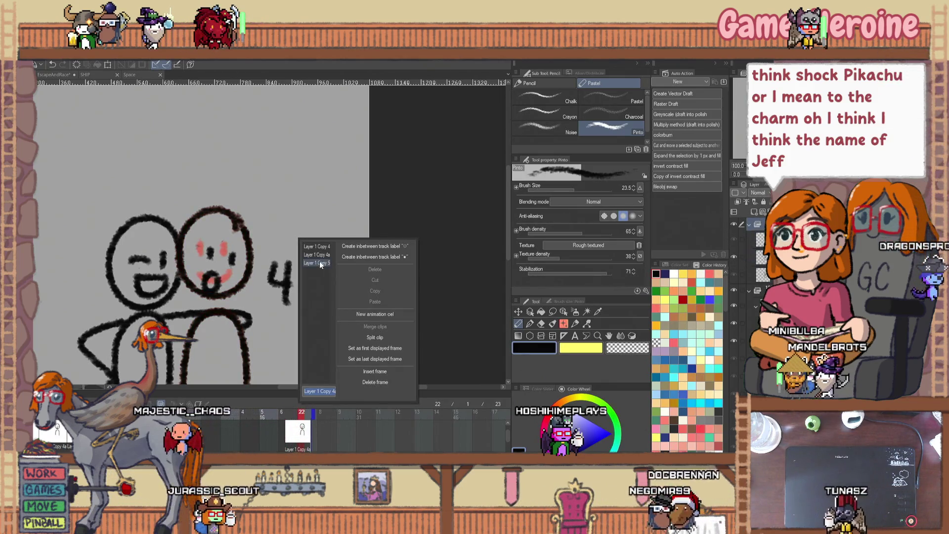
{"action": "left_click", "coordinate": [320, 262]}
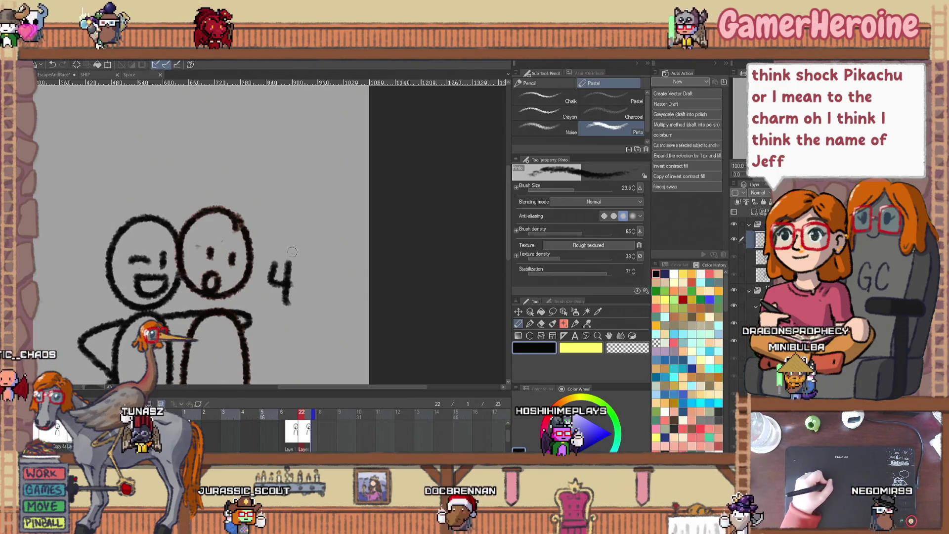
{"action": "key", "text": "e"}
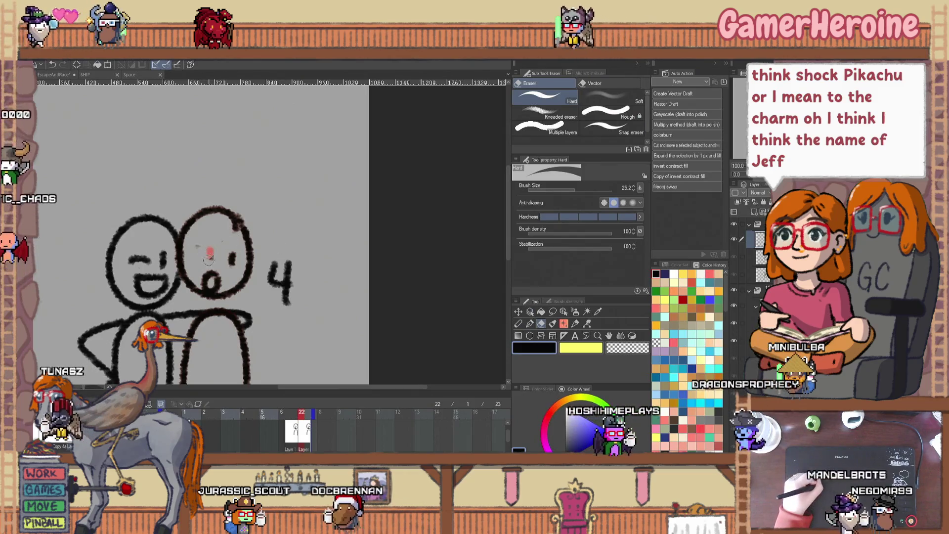
{"action": "left_click_drag", "start_coordinate": [229, 256], "coordinate": [216, 279]}
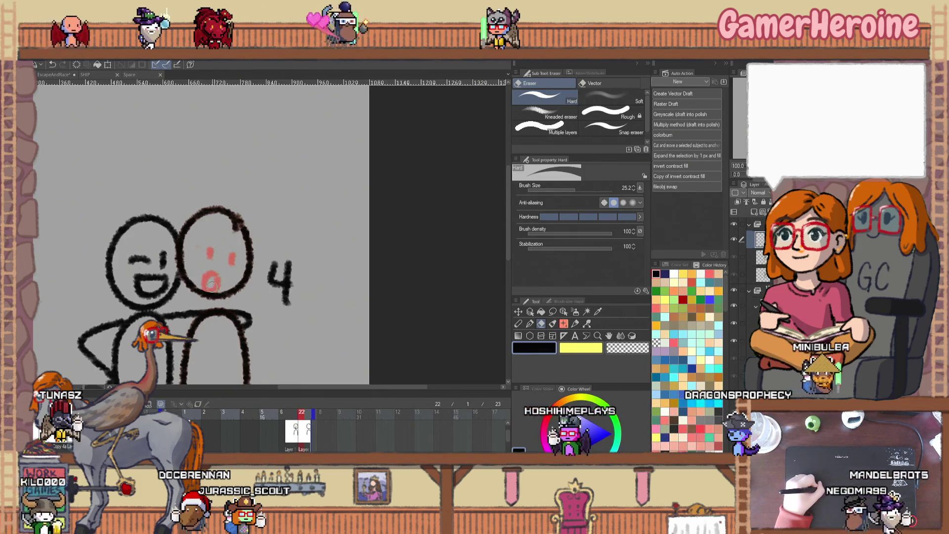
{"action": "key", "text": "p"}
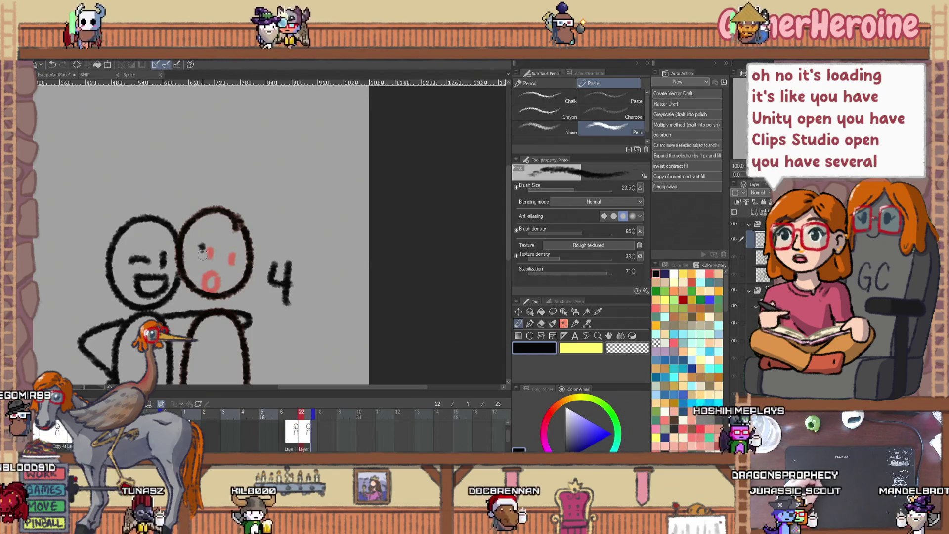
{"action": "mouse_move", "coordinate": [201, 246]}
{"action": "left_mouse_down"}
{"action": "mouse_move", "coordinate": [202, 258]}
{"action": "mouse_move", "coordinate": [222, 255]}
{"action": "left_mouse_up"}
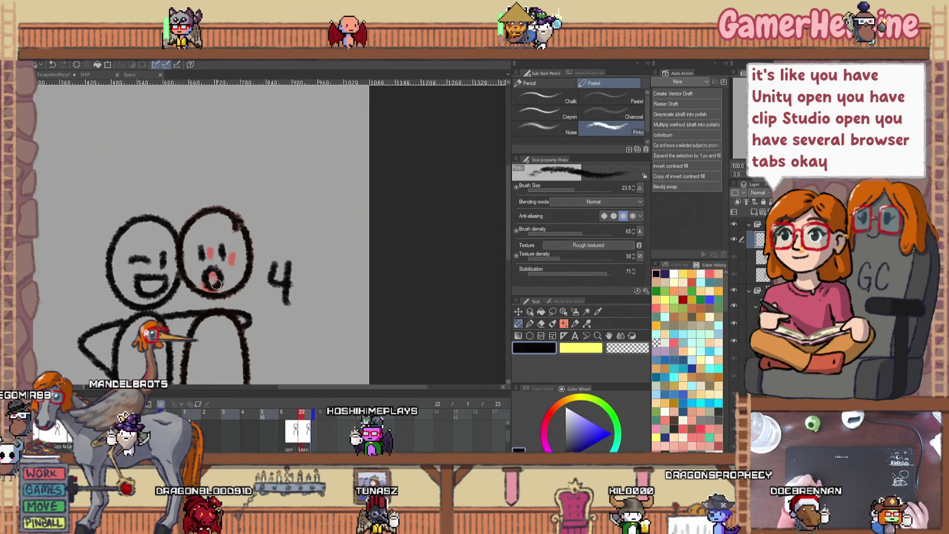
{"action": "key", "text": "Return"}
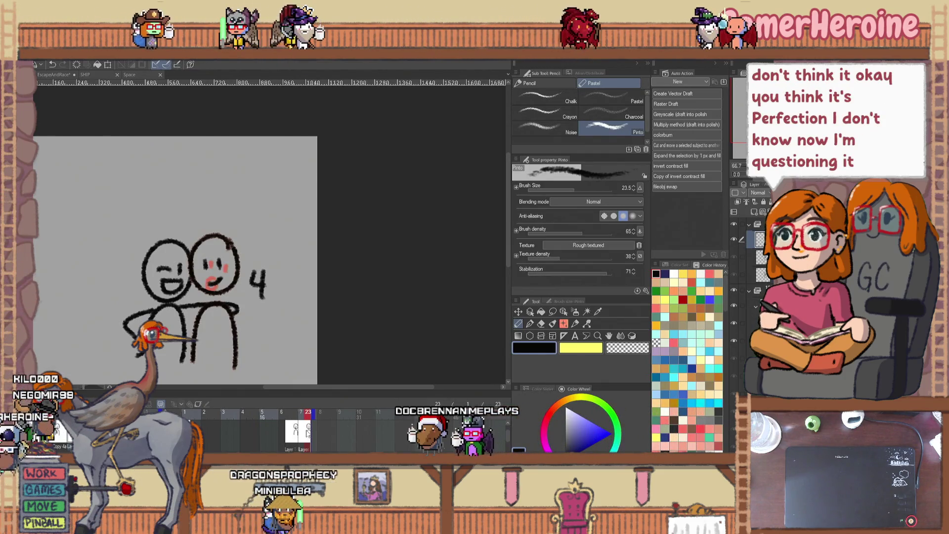
- Assign Layer 1 Copy 5 to the current frame and extend the animation's end frame to 28
{"action": "right_click", "coordinate": [306, 433]}
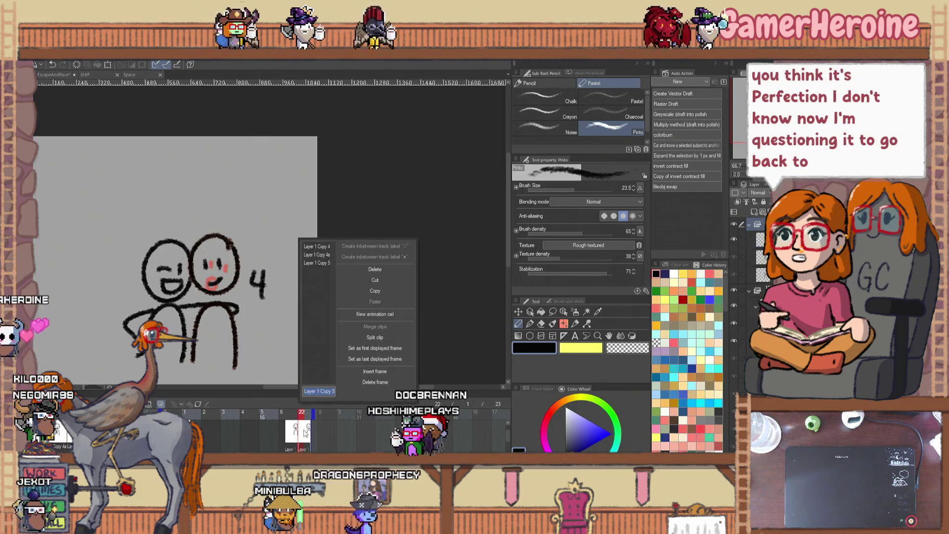
{"action": "left_click", "coordinate": [317, 264]}
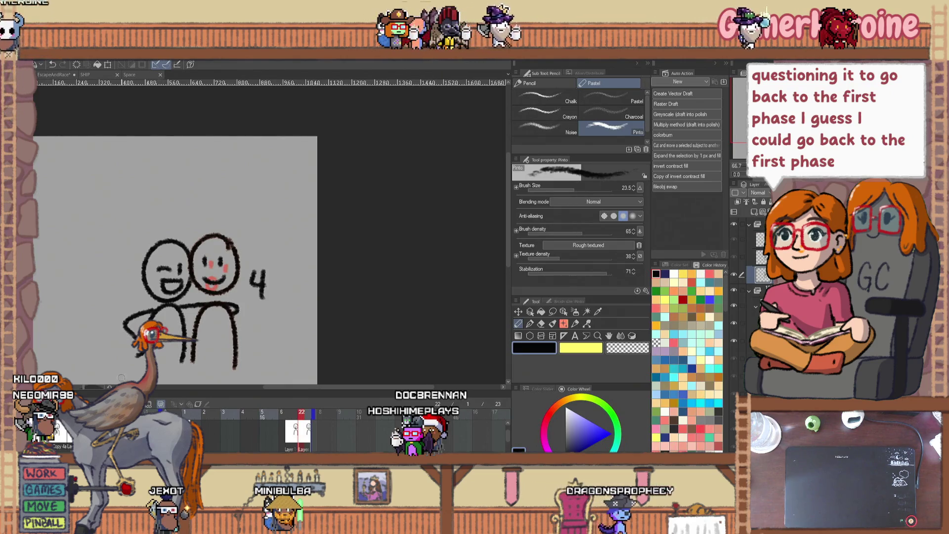
{"action": "left_click", "coordinate": [306, 443]}
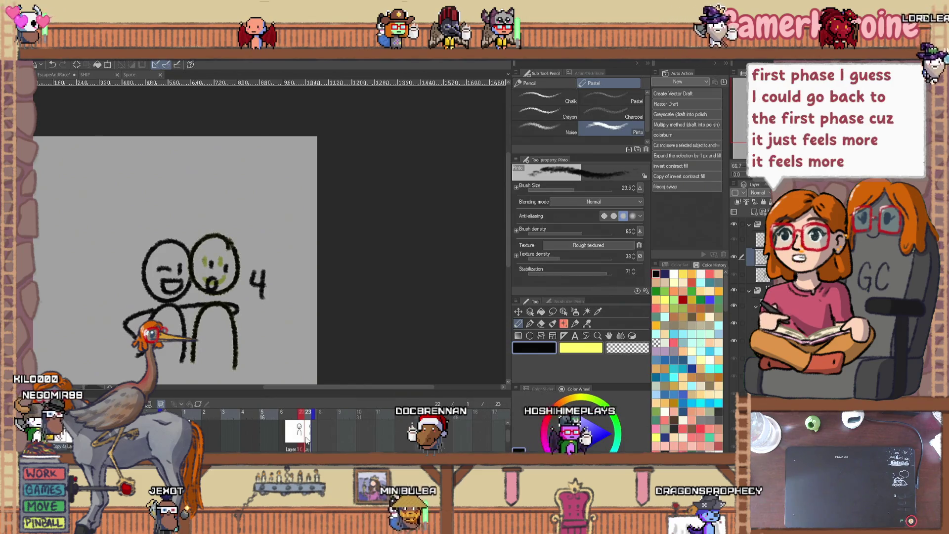
{"action": "left_click", "coordinate": [301, 435]}
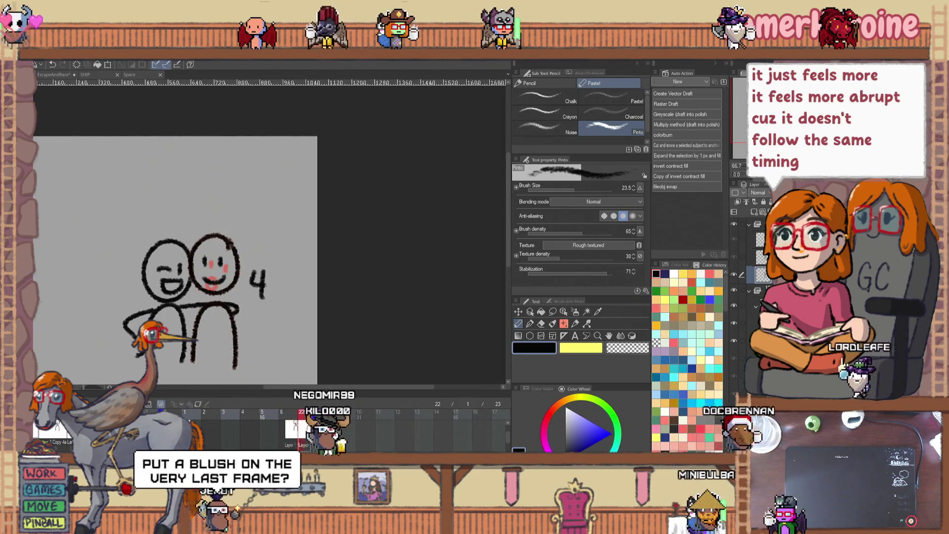
{"action": "left_click_drag", "start_coordinate": [307, 412], "coordinate": [345, 412]}
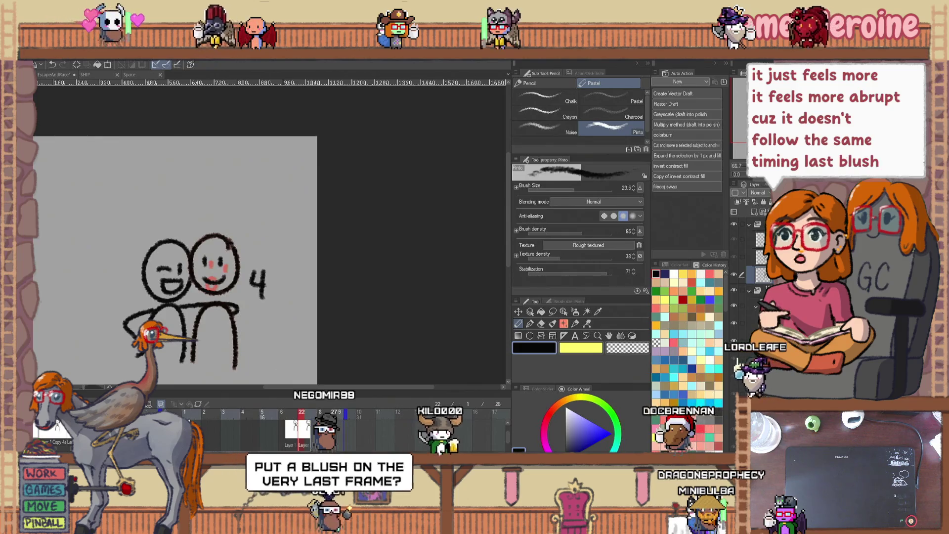
{"action": "left_click", "coordinate": [302, 426]}
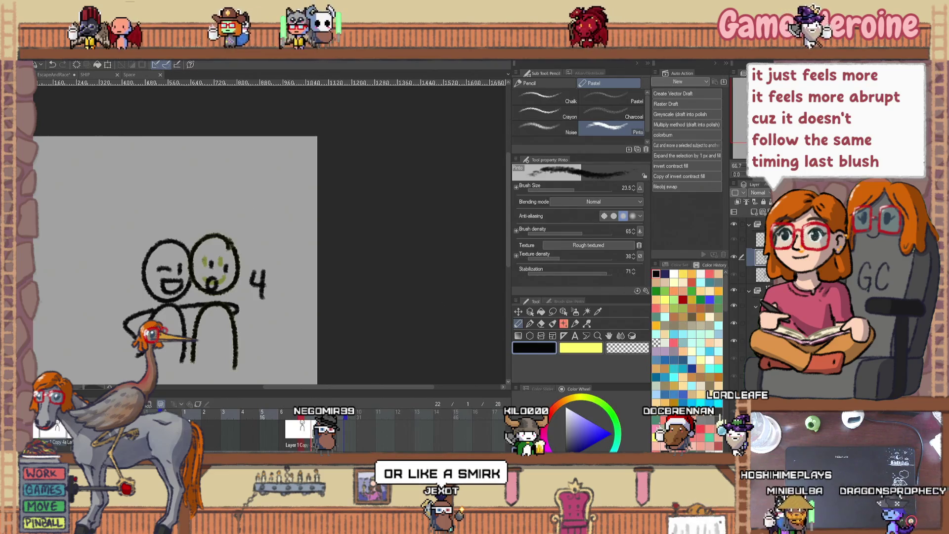
{"action": "key", "text": "Return"}
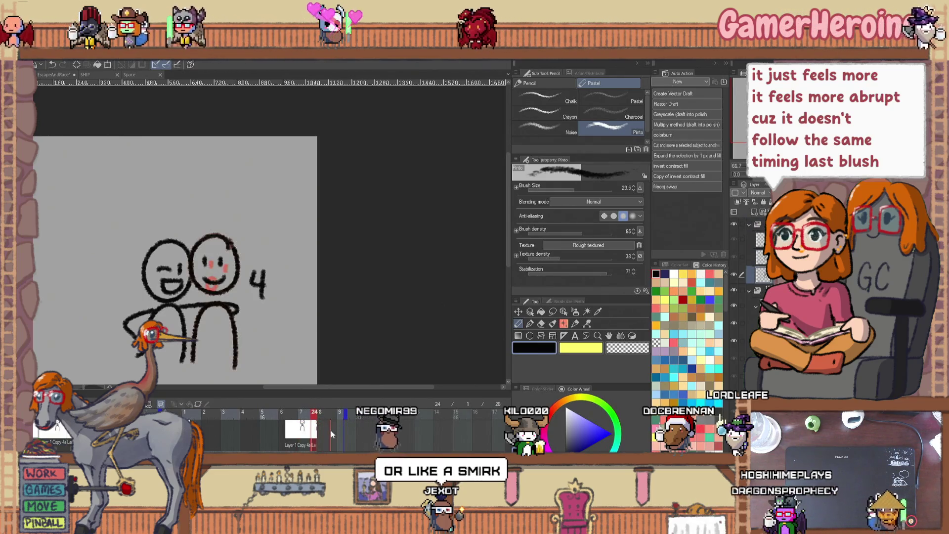
- Move the blush cel next to Layer 1 Copy 4a and review the frames around it
{"action": "left_click", "coordinate": [326, 440]}
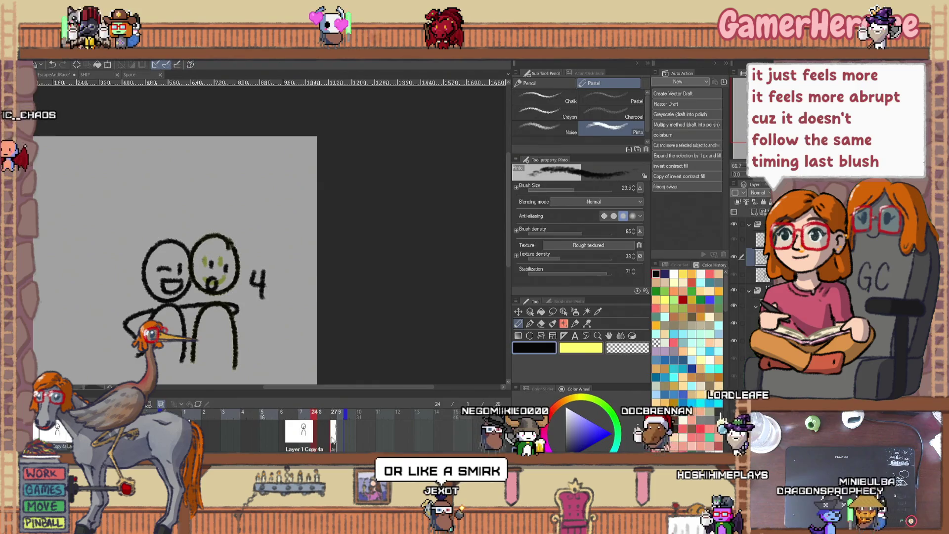
{"action": "left_click_drag", "start_coordinate": [332, 439], "coordinate": [315, 444]}
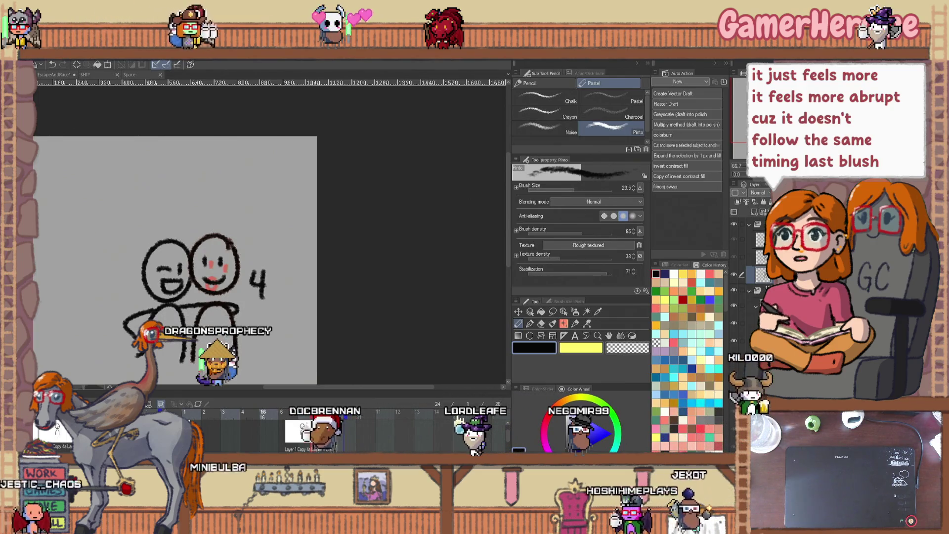
{"action": "left_click", "coordinate": [300, 441]}
{"action": "left_click", "coordinate": [301, 441]}
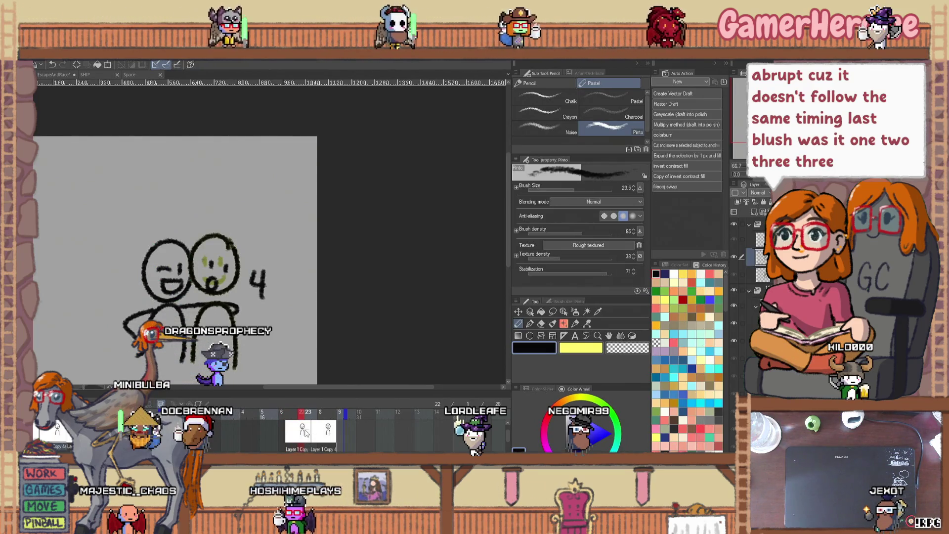
{"action": "left_click", "coordinate": [315, 436]}
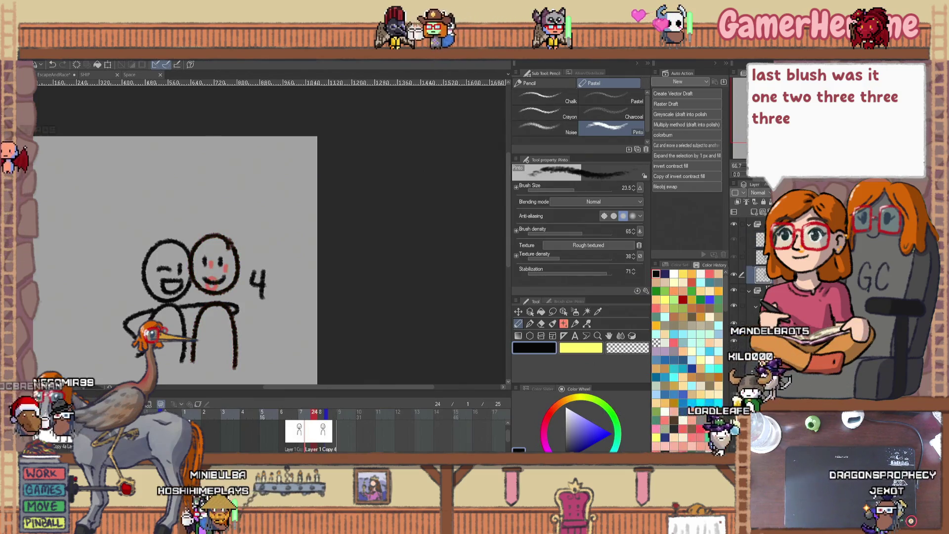
- Assign Layer 1 Copy 5 to frame 23 on the right figure's layer and pick a red colour
{"action": "left_click", "coordinate": [761, 240]}
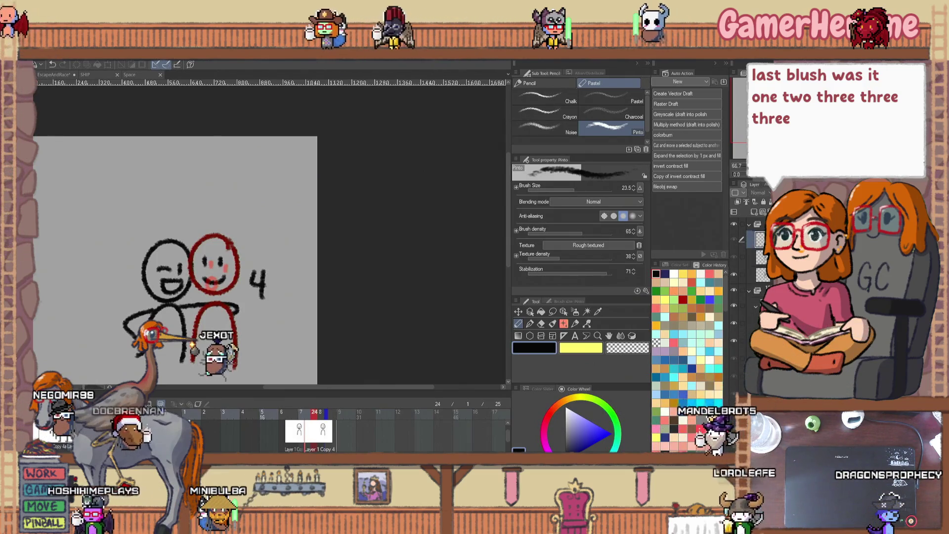
{"action": "left_click", "coordinate": [306, 438]}
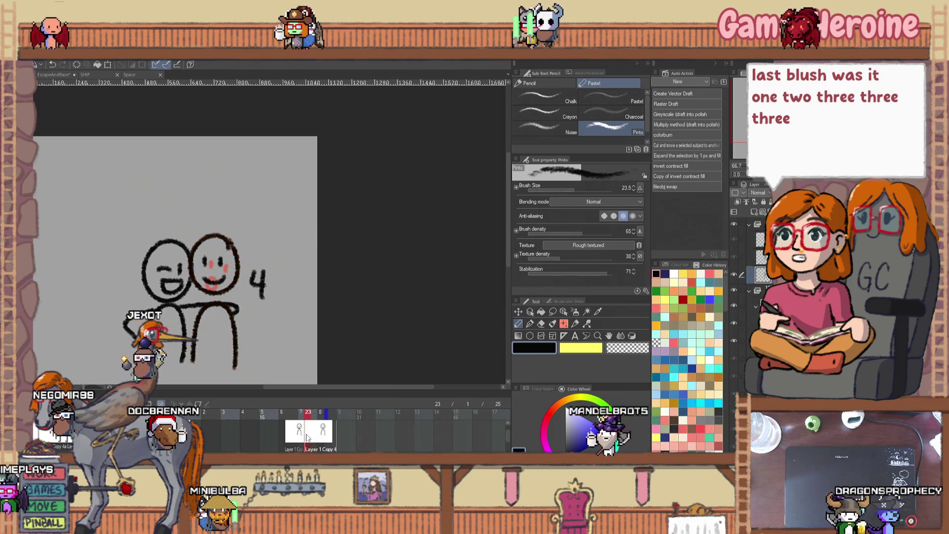
{"action": "right_click", "coordinate": [307, 438]}
{"action": "left_click", "coordinate": [323, 263]}
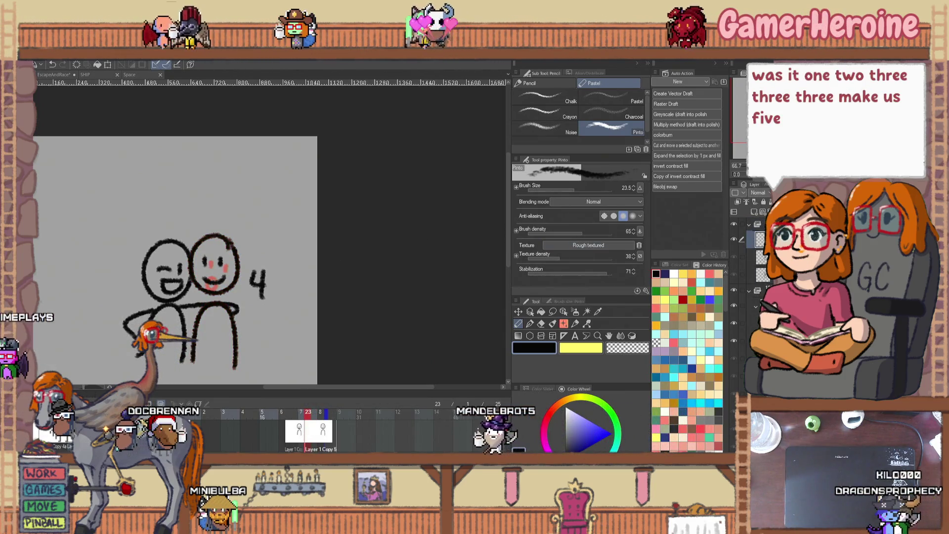
{"action": "left_click", "coordinate": [550, 412]}
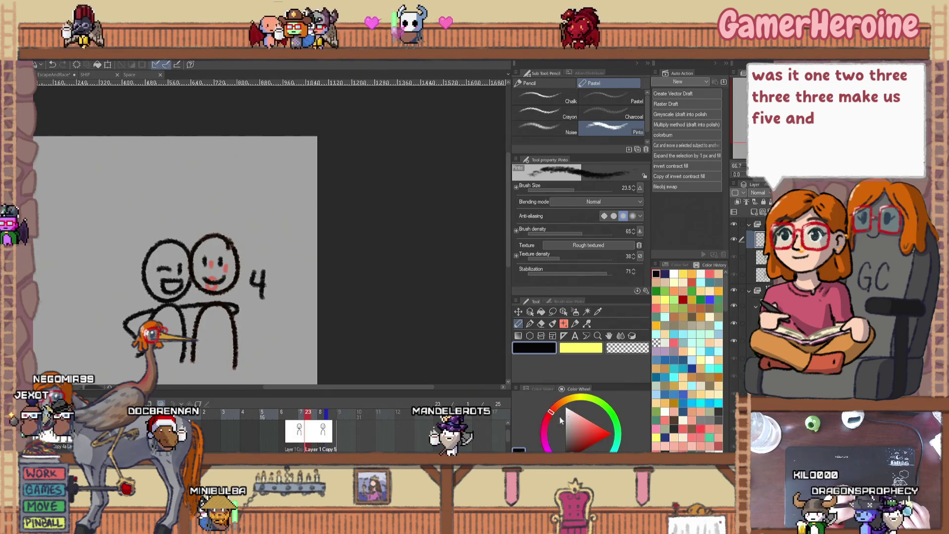
- Paint pink blush on both cheeks of the right face in frame 23
{"action": "scroll", "coordinate": [268, 263], "scroll_direction": "up", "scroll_amount": 3}
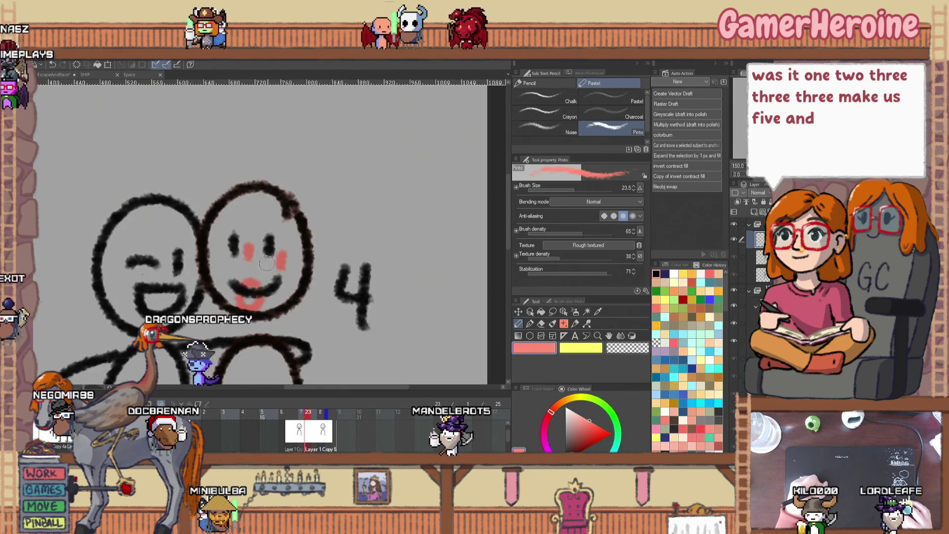
{"action": "left_click_drag", "start_coordinate": [278, 266], "coordinate": [281, 255]}
{"action": "left_click_drag", "start_coordinate": [220, 267], "coordinate": [233, 267]}
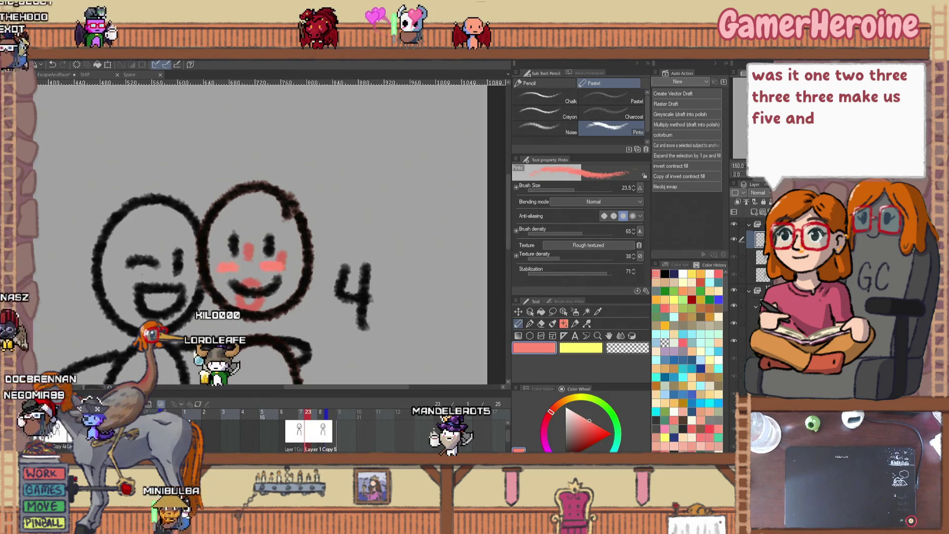
- Add pink blush to the cheek in frame 20 and play the animation back
{"action": "left_click", "coordinate": [292, 436]}
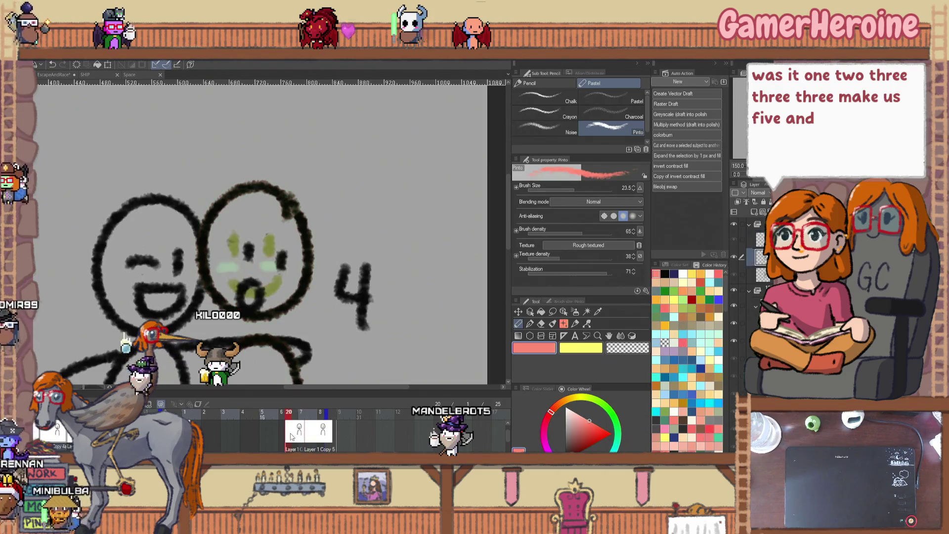
{"action": "left_click_drag", "start_coordinate": [221, 263], "coordinate": [287, 285]}
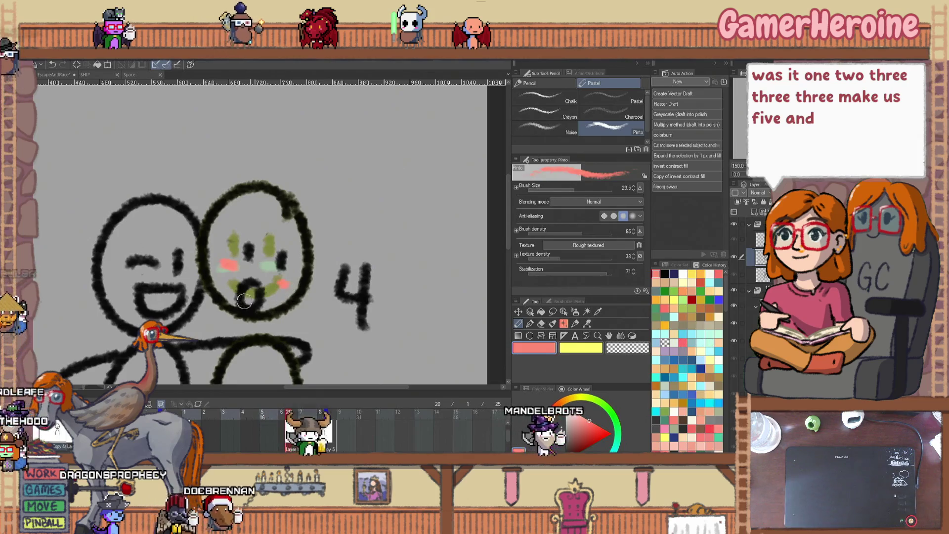
{"action": "key", "text": "Return"}
{"action": "scroll", "coordinate": [271, 291], "scroll_direction": "down", "scroll_amount": 4}
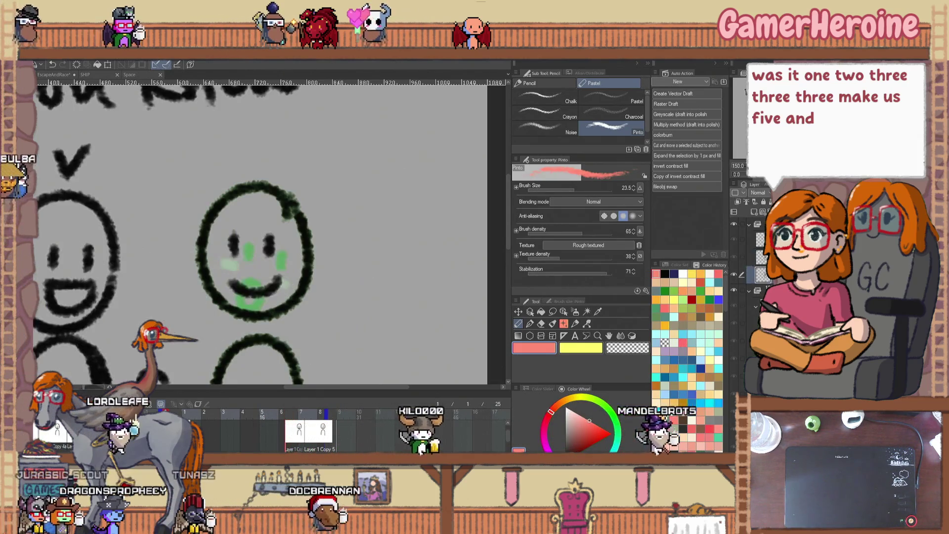
{"action": "left_click_drag", "start_coordinate": [509, 230], "coordinate": [507, 252]}
{"action": "left_click_drag", "start_coordinate": [367, 387], "coordinate": [342, 388]}
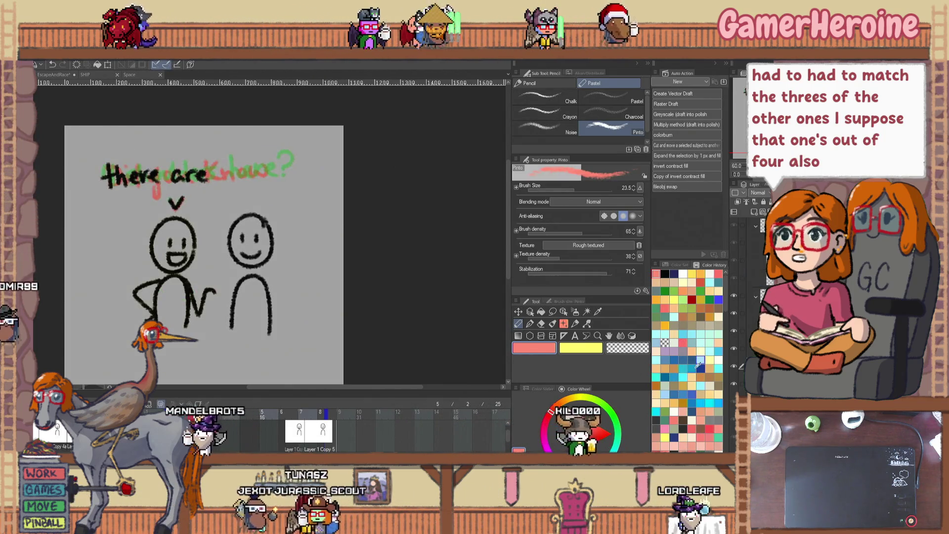
- Lasso the "there are" caption and transform it to the right, undoing the whole-layer move
{"action": "left_click", "coordinate": [518, 312]}
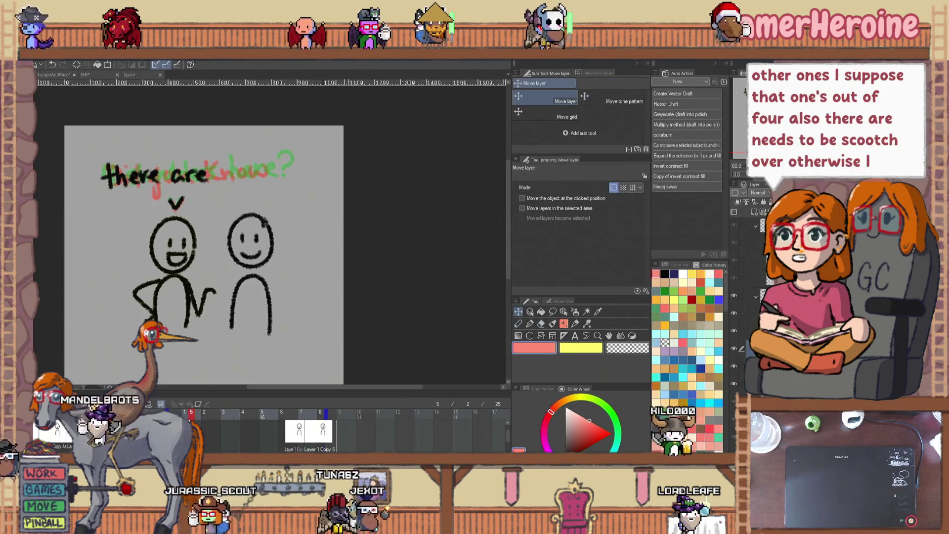
{"action": "left_click_drag", "start_coordinate": [235, 196], "coordinate": [257, 196]}
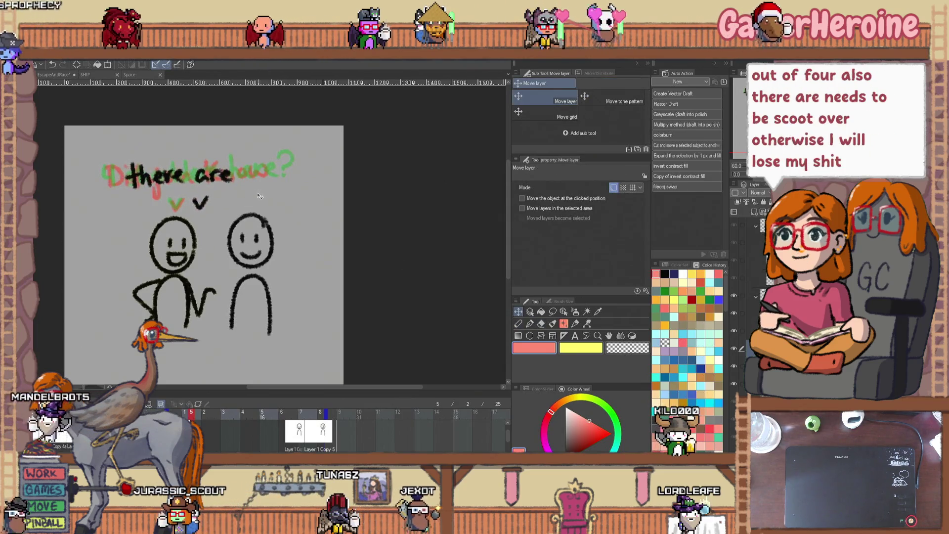
{"action": "left_click", "coordinate": [552, 311]}
{"action": "key", "text": "ctrl+z"}
{"action": "mouse_move", "coordinate": [223, 145]}
{"action": "left_mouse_down"}
{"action": "mouse_move", "coordinate": [92, 186]}
{"action": "mouse_move", "coordinate": [236, 184]}
{"action": "mouse_move", "coordinate": [227, 183]}
{"action": "left_mouse_up"}
{"action": "key", "text": "ctrl+t"}
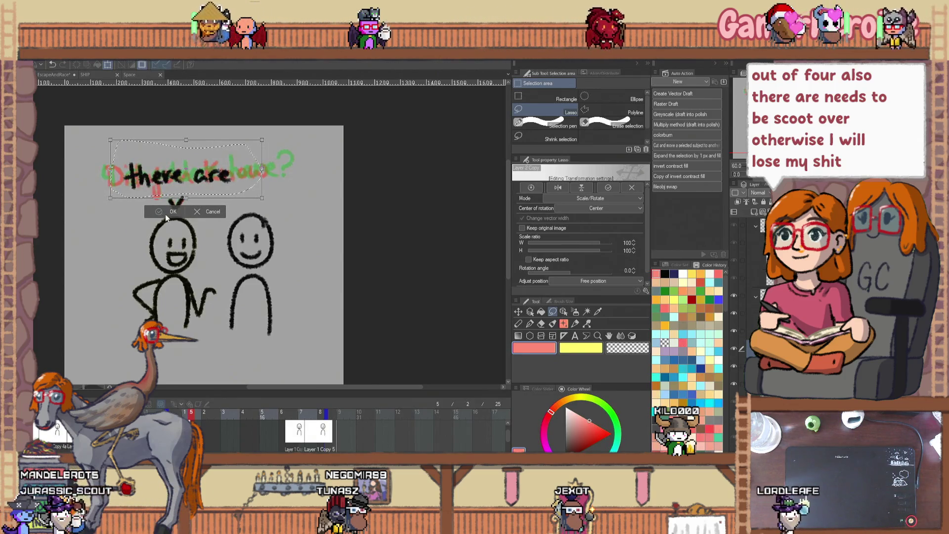
{"action": "left_click", "coordinate": [168, 213]}
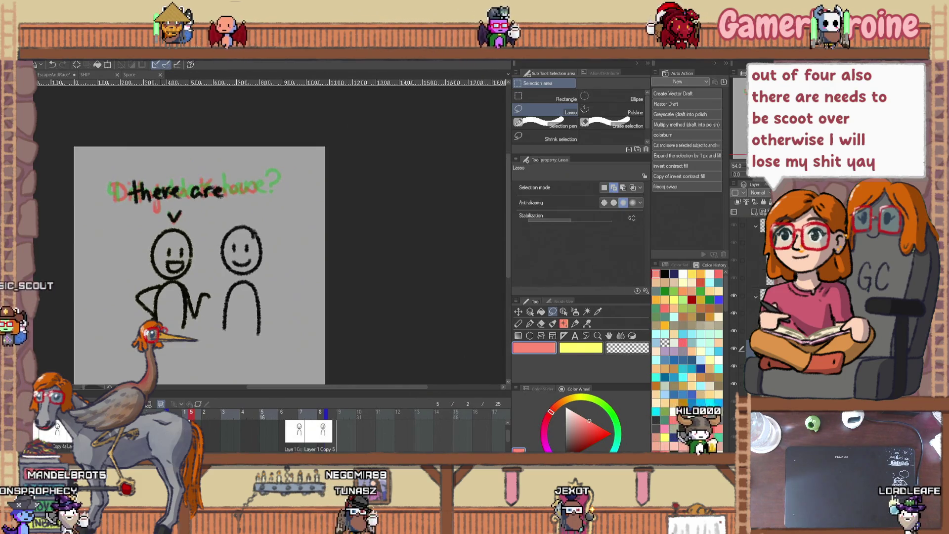
- Turn off onion skinning in the timeline and bring up the File menu
{"action": "scroll", "coordinate": [161, 325], "scroll_direction": "up", "scroll_amount": 1}
{"action": "left_click", "coordinate": [161, 404]}
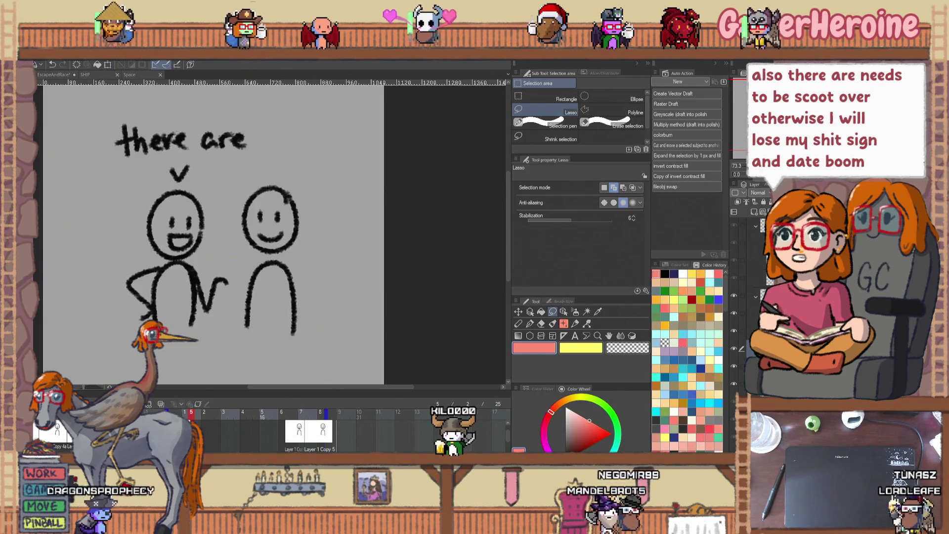
{"action": "left_click", "coordinate": [40, 55]}
{"action": "key", "text": "Escape"}
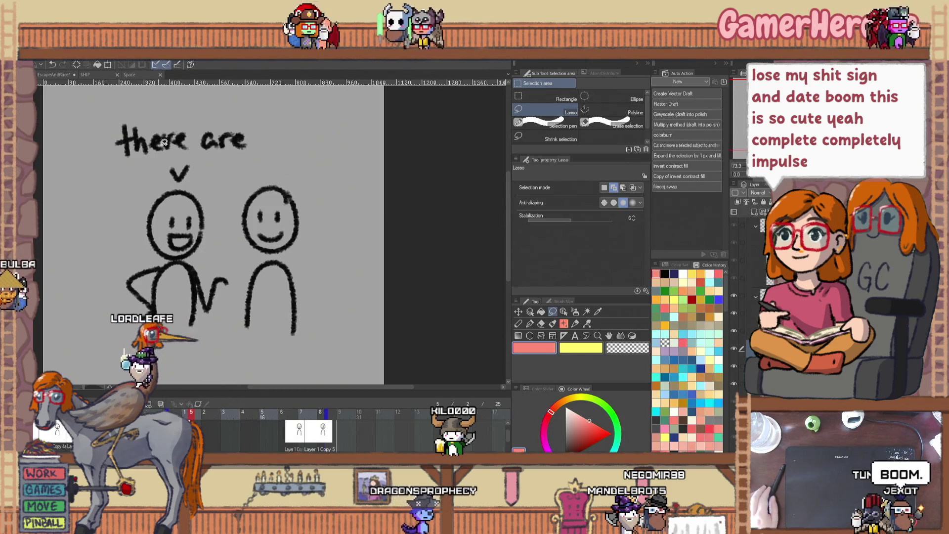
{"action": "left_click", "coordinate": [41, 55]}
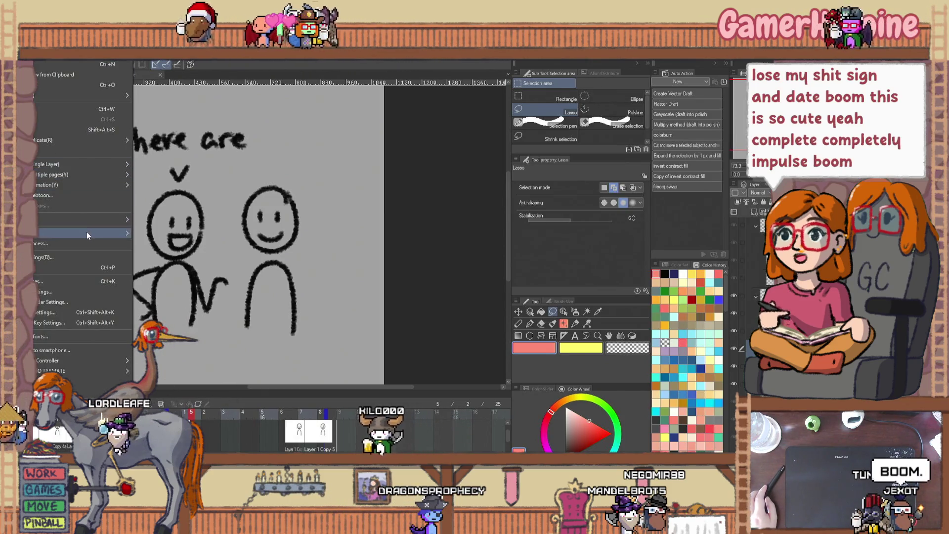
- Leave the File menu and set the paper background colour to white, zoomed out to the whole page
{"action": "mouse_move", "coordinate": [87, 235]}
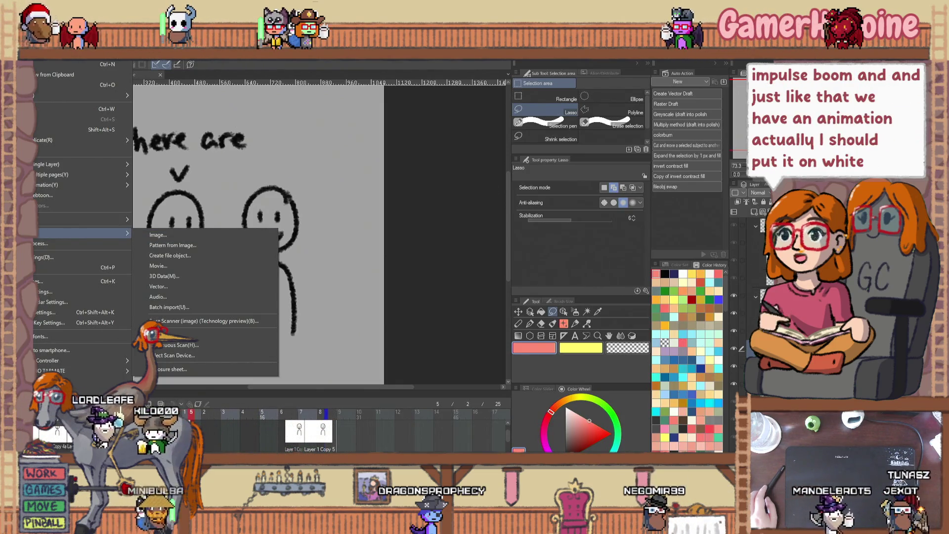
{"action": "key", "text": "Escape"}
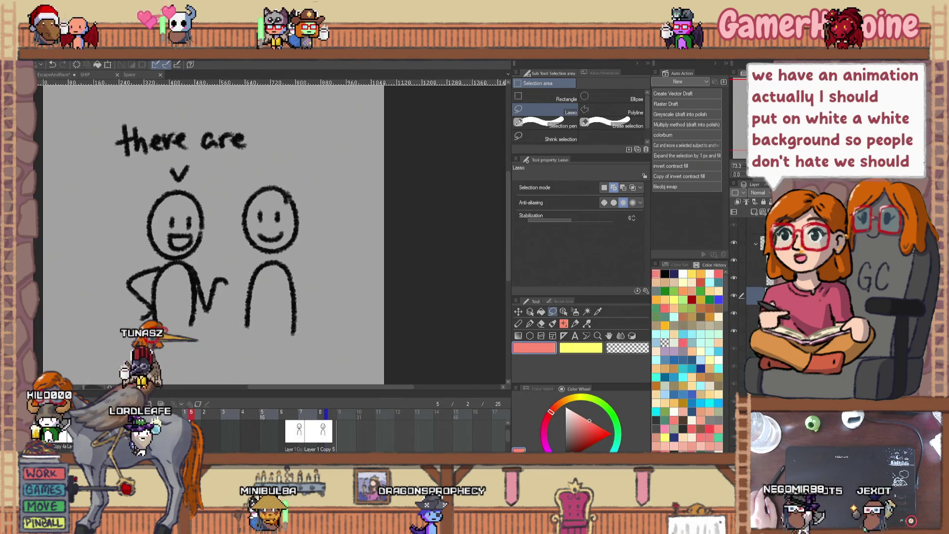
{"action": "double_click", "coordinate": [663, 403]}
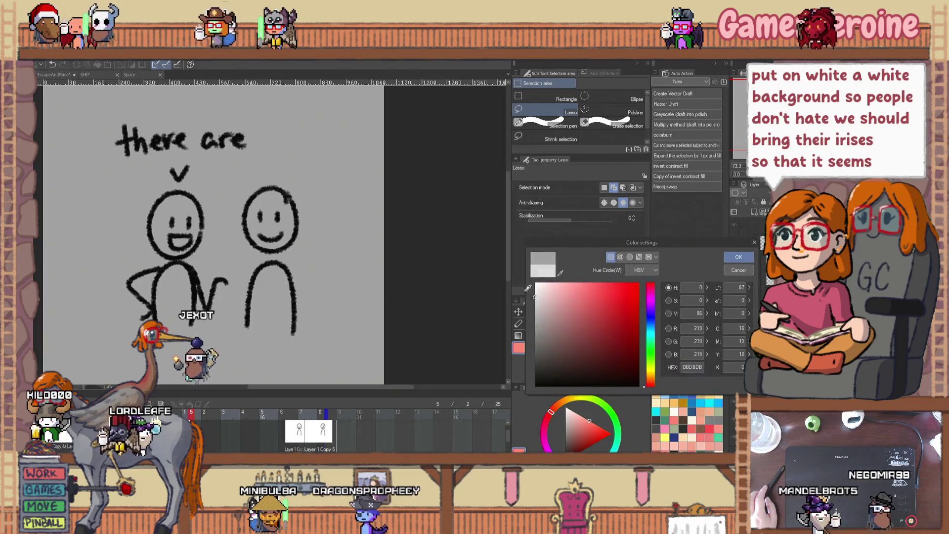
{"action": "left_click", "coordinate": [736, 257]}
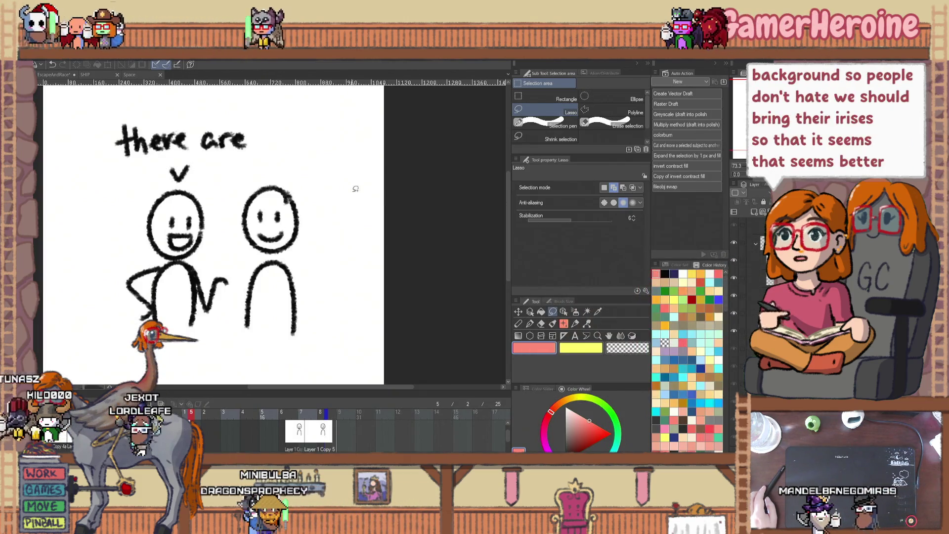
{"action": "key", "text": "ctrl+minus"}
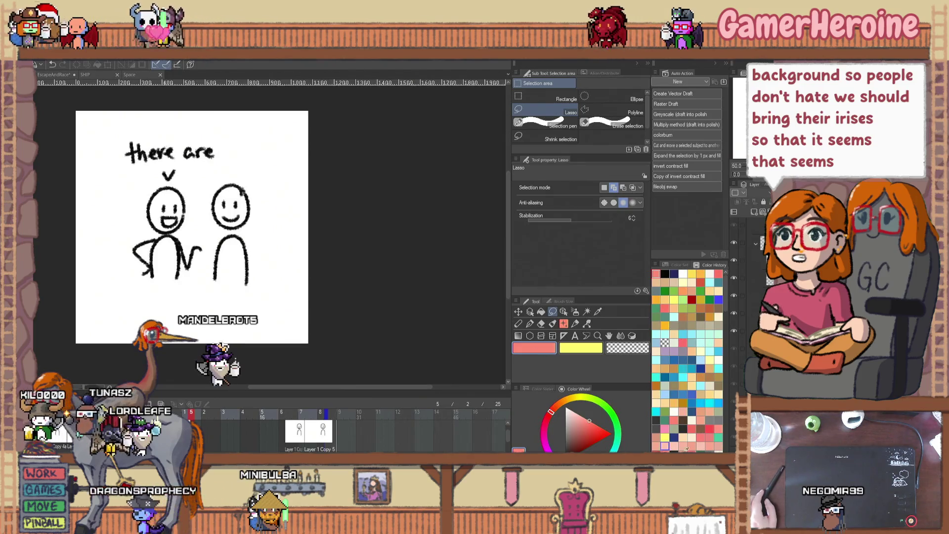
{"action": "double_click", "coordinate": [741, 349]}
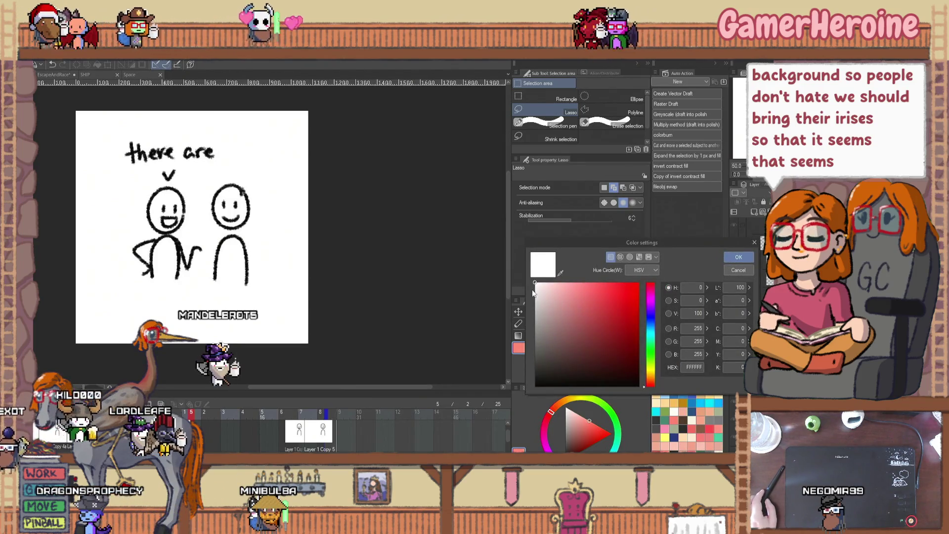
{"action": "key", "text": "Return"}
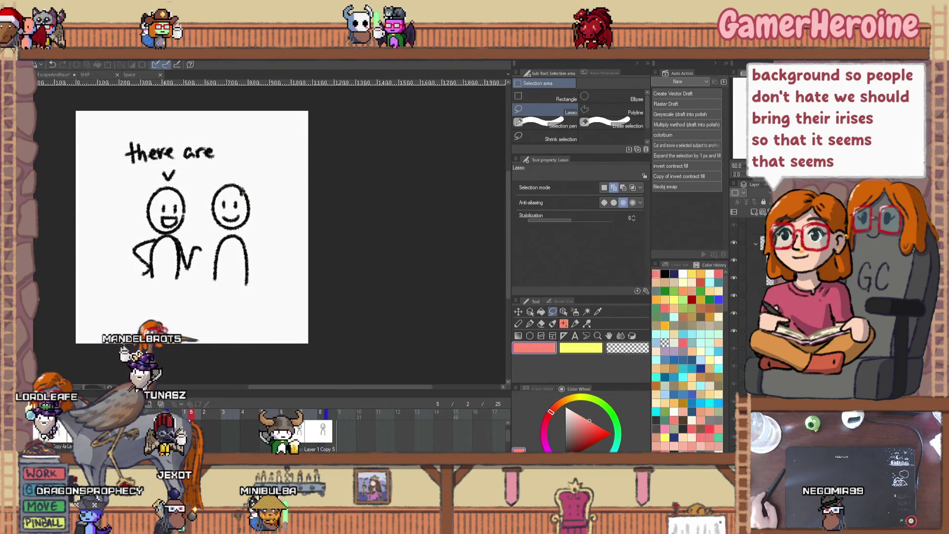
{"action": "left_click", "coordinate": [25, 56]}
- Start the Animated GIF export as pickupline.gif, back out of saving, and bring up the Edit menu
{"action": "mouse_move", "coordinate": [99, 185]}
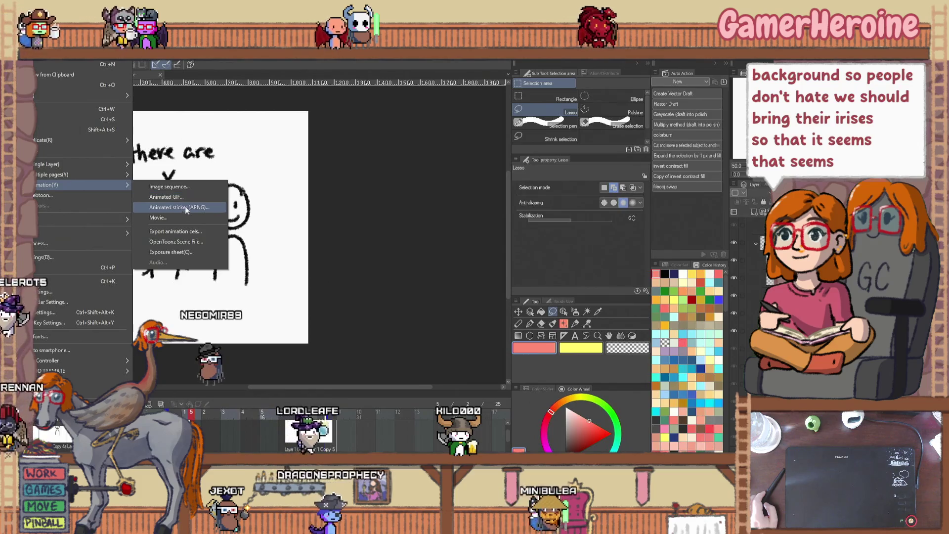
{"action": "left_click", "coordinate": [185, 198]}
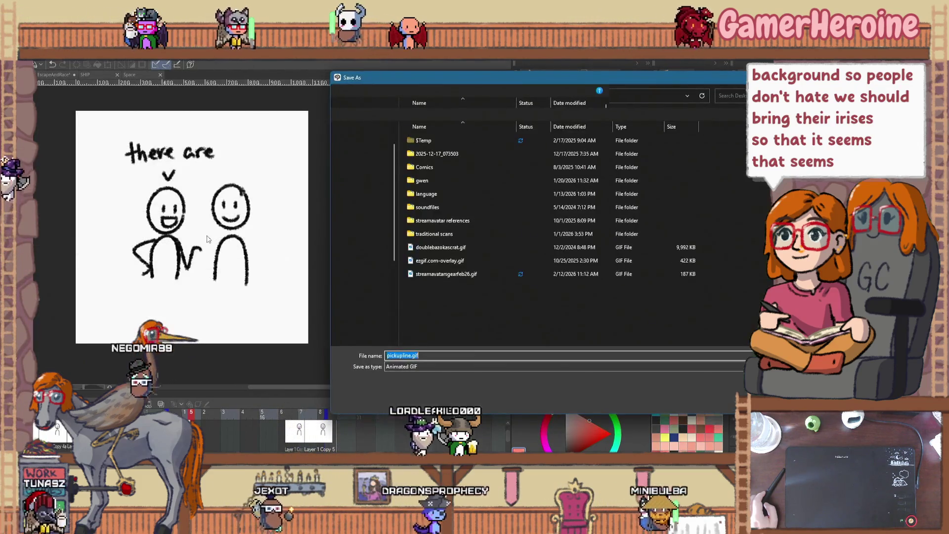
{"action": "key", "text": "Return"}
{"action": "key", "text": "alt+e"}
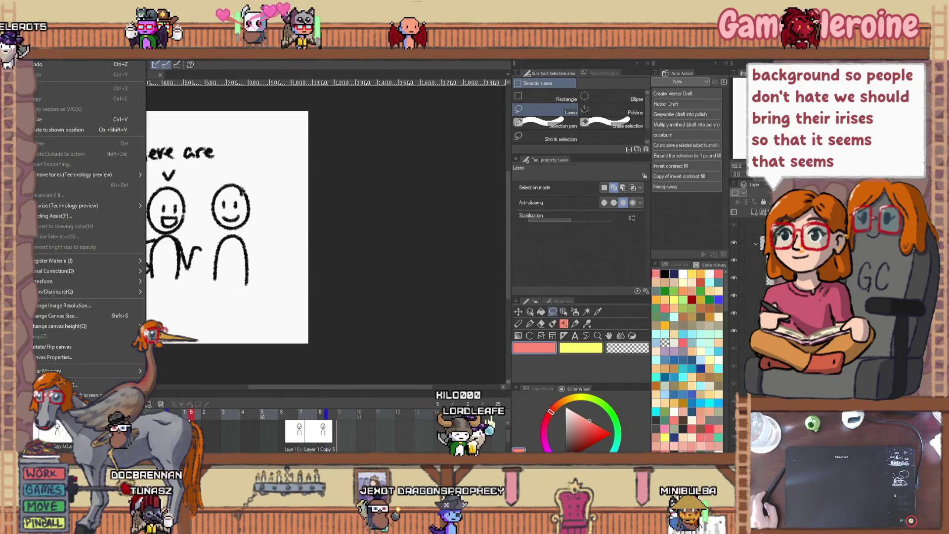
- Crop the canvas in from the bottom-left, top-right and top edges around the caption and figures
{"action": "left_click", "coordinate": [92, 318]}
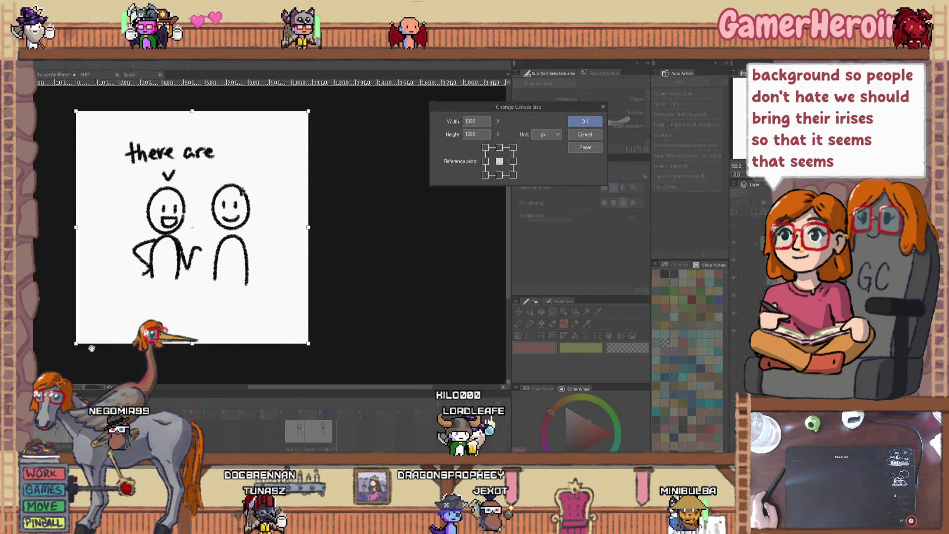
{"action": "left_click_drag", "start_coordinate": [76, 345], "coordinate": [99, 305]}
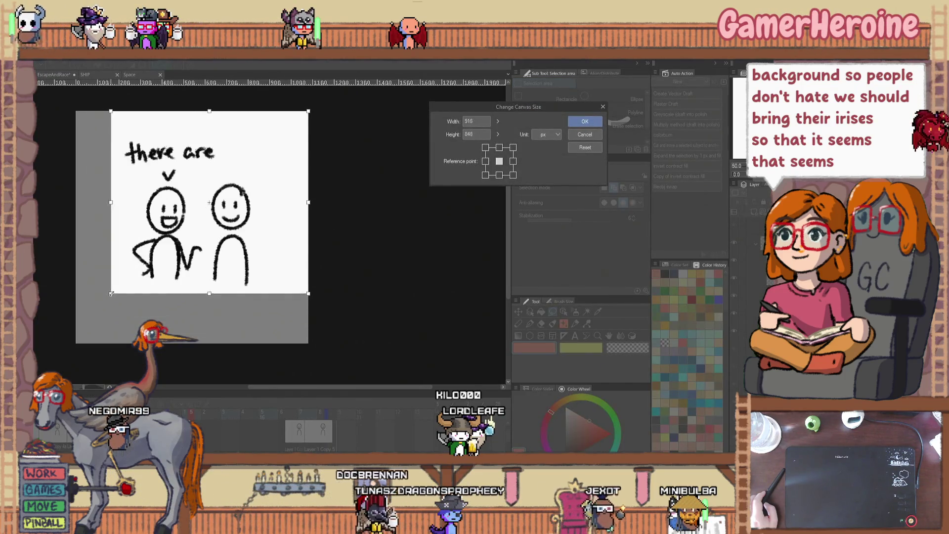
{"action": "left_click_drag", "start_coordinate": [309, 110], "coordinate": [281, 111]}
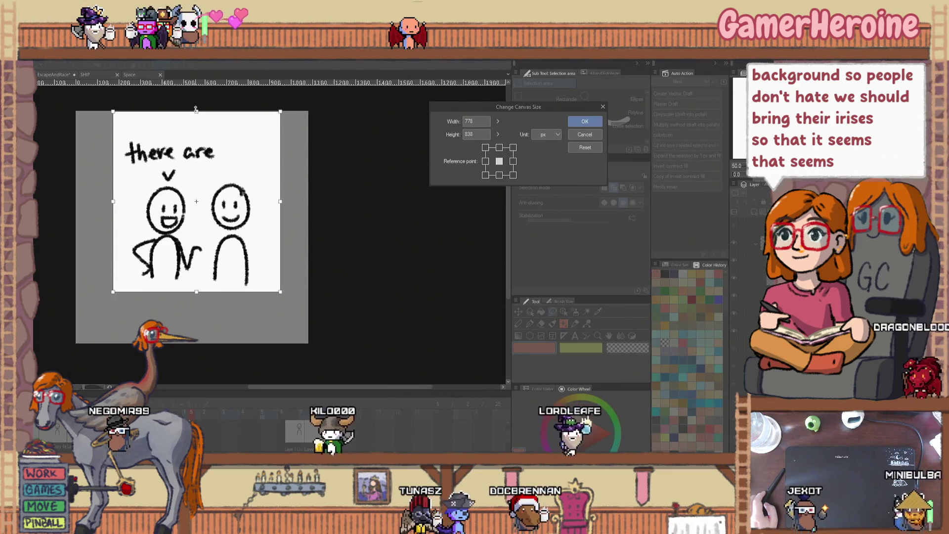
{"action": "left_click_drag", "start_coordinate": [196, 116], "coordinate": [197, 127]}
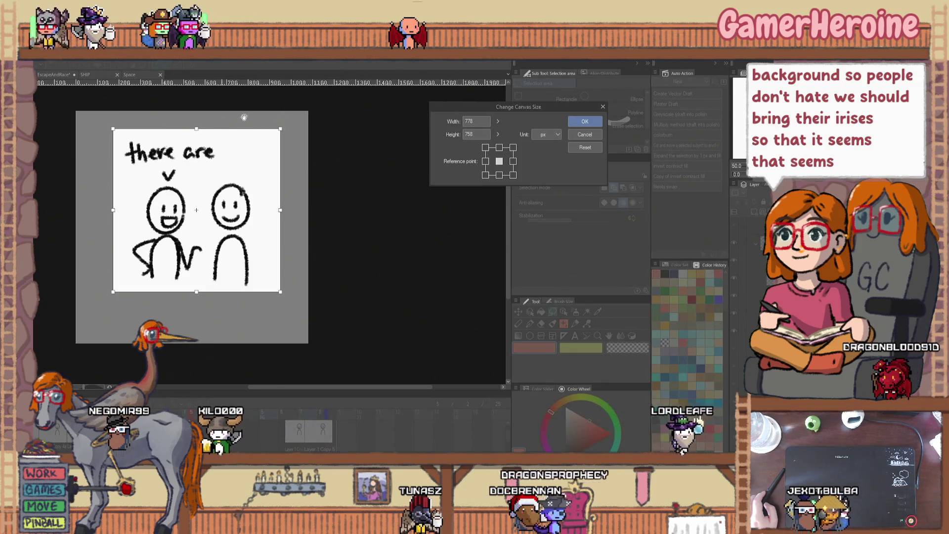
{"action": "left_click", "coordinate": [586, 122]}
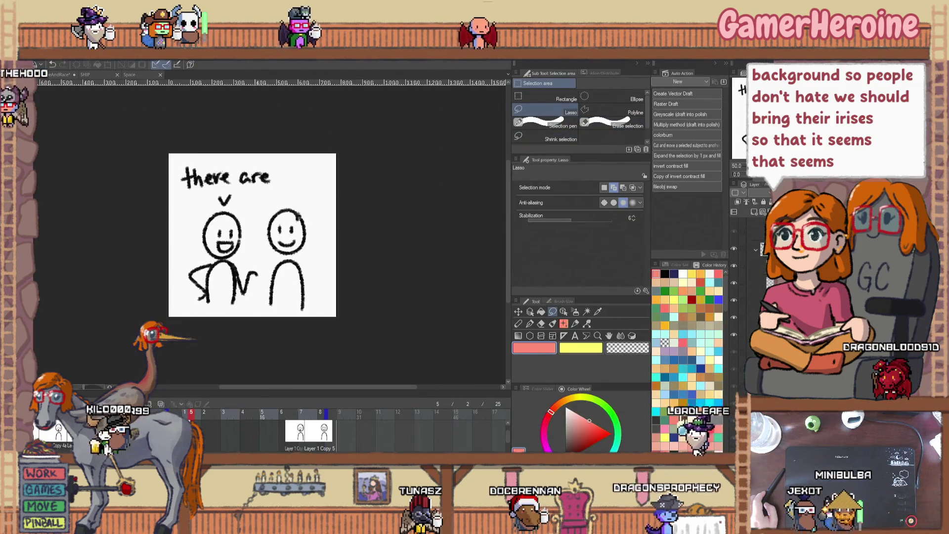
- Set the canvas height to 778 in Change Canvas Size for a 778 × 778 square
{"action": "key", "text": "alt+f"}
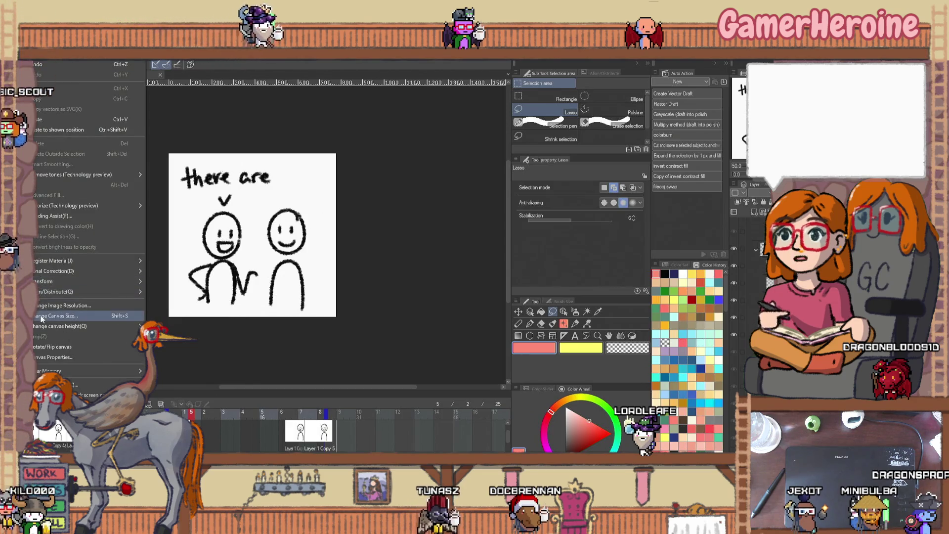
{"action": "left_click", "coordinate": [42, 317]}
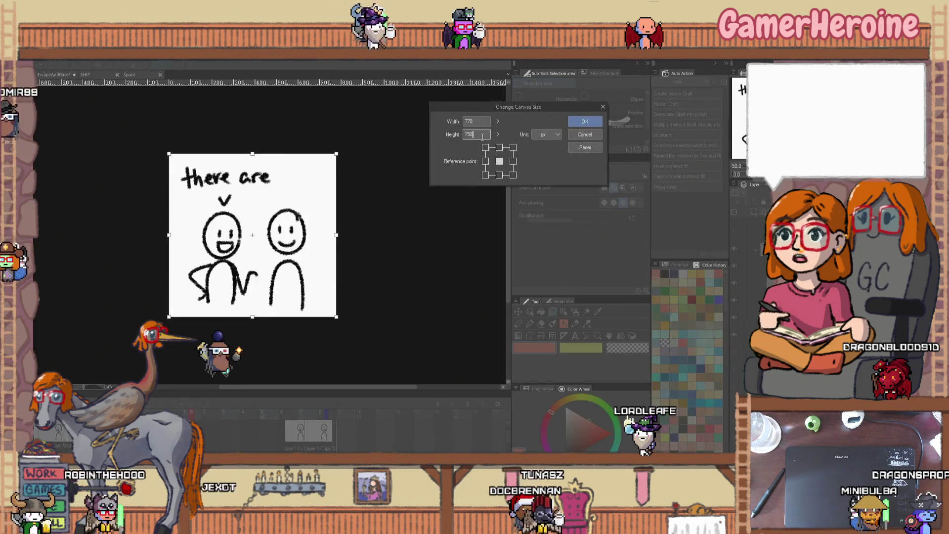
{"action": "type", "text": "778"}
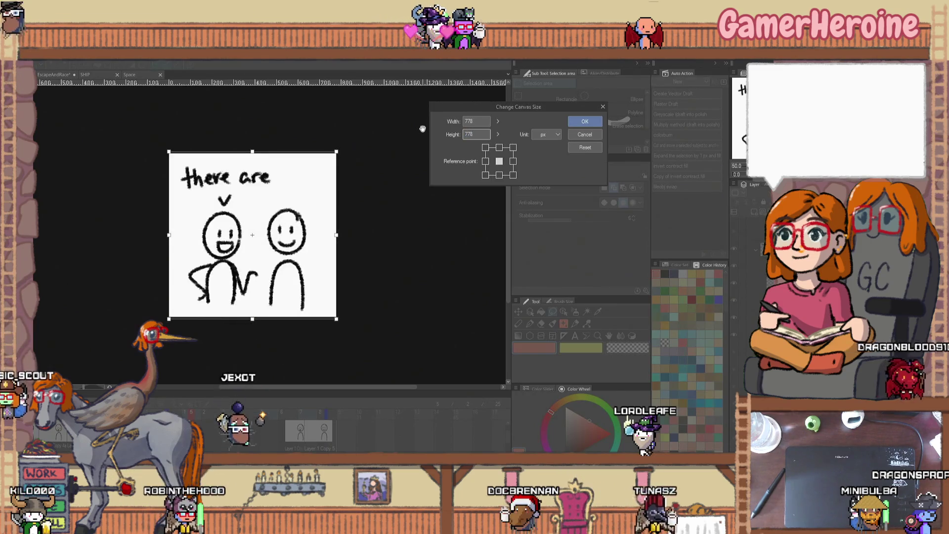
{"action": "key", "text": "Return"}
{"action": "key", "text": "alt+f"}
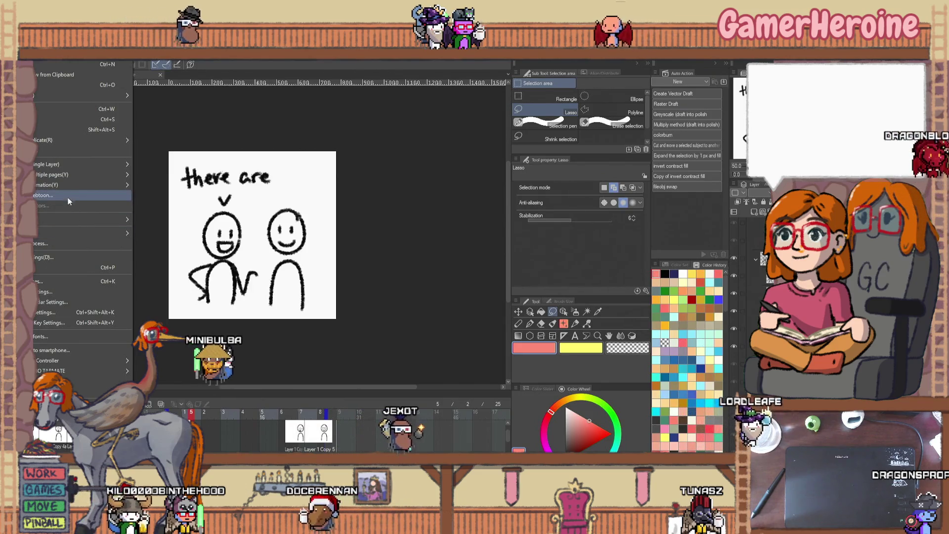
- Export the animation as animated GIF pickupline.gif with default settings and dismiss the completion message
{"action": "mouse_move", "coordinate": [76, 182]}
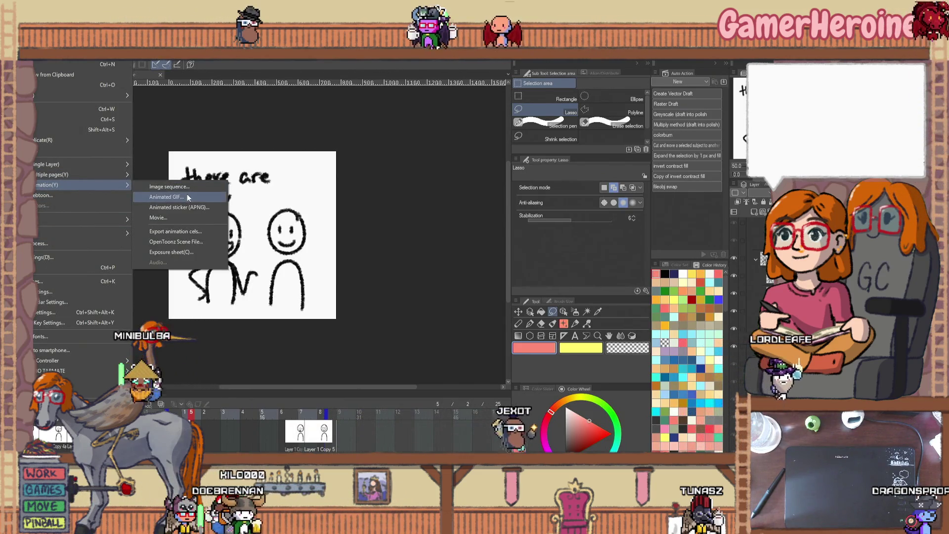
{"action": "left_click", "coordinate": [187, 194]}
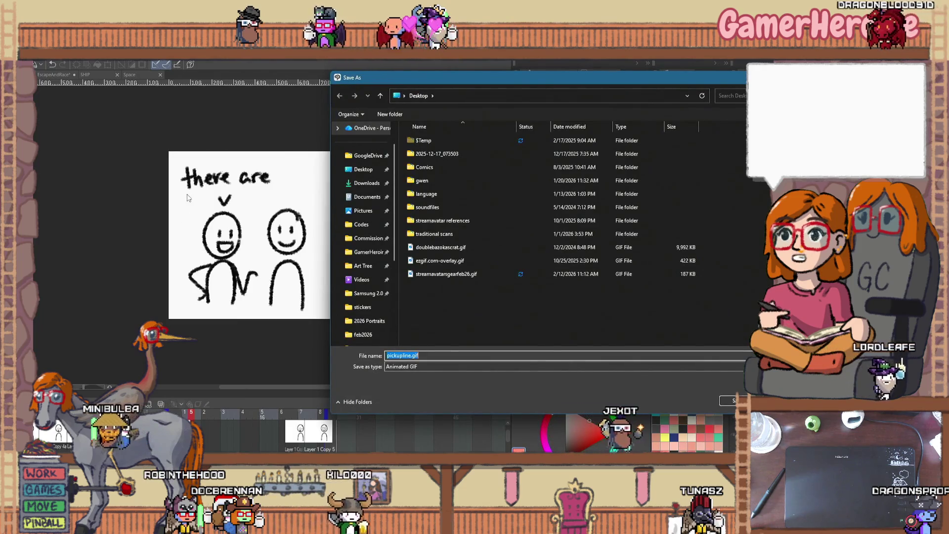
{"action": "key", "text": "Return"}
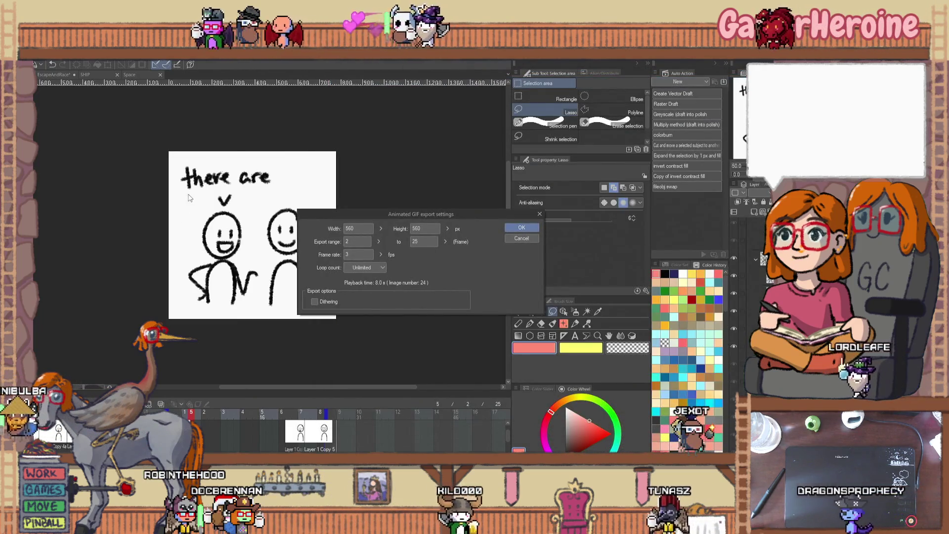
{"action": "key", "text": "Return"}
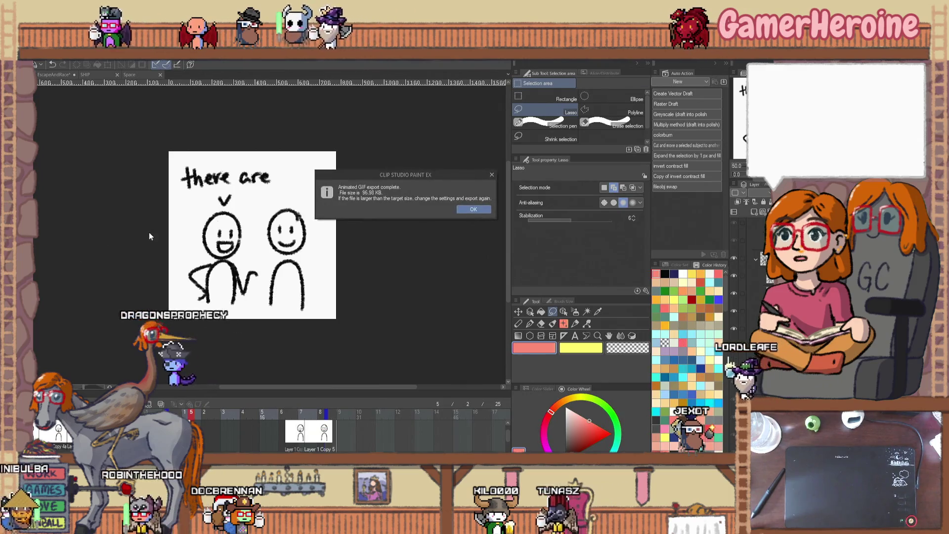
{"action": "left_click", "coordinate": [479, 211]}
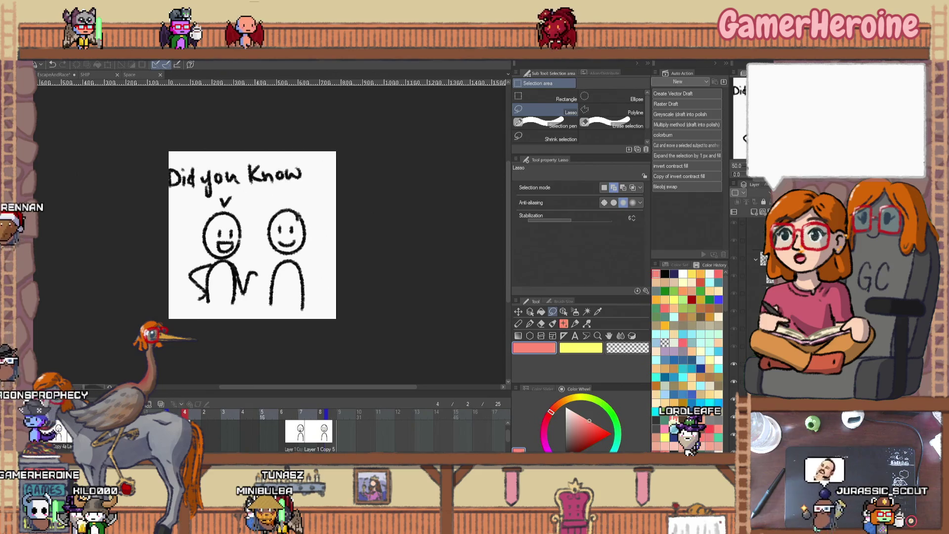
- In Change Canvas Size, enter 850 px for both height and width and apply
{"action": "key", "text": "alt+e"}
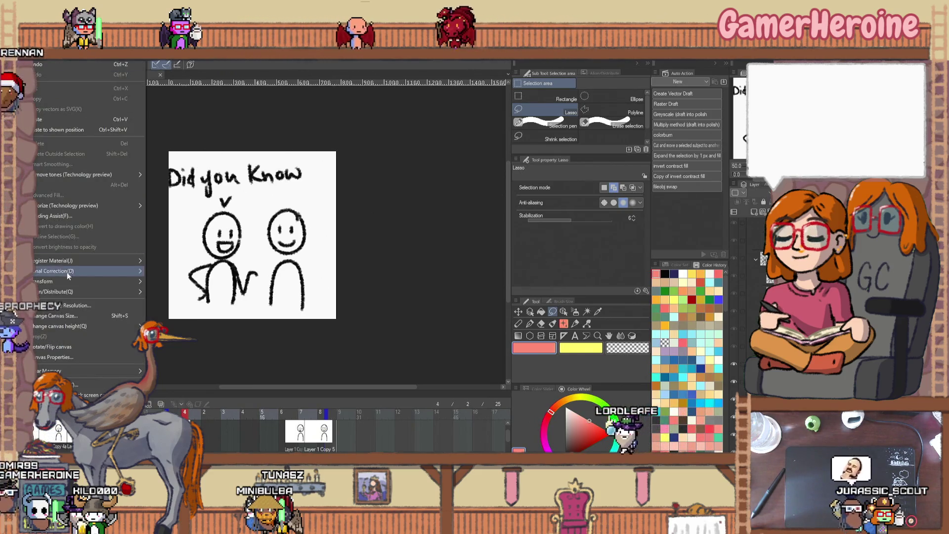
{"action": "left_click", "coordinate": [74, 317]}
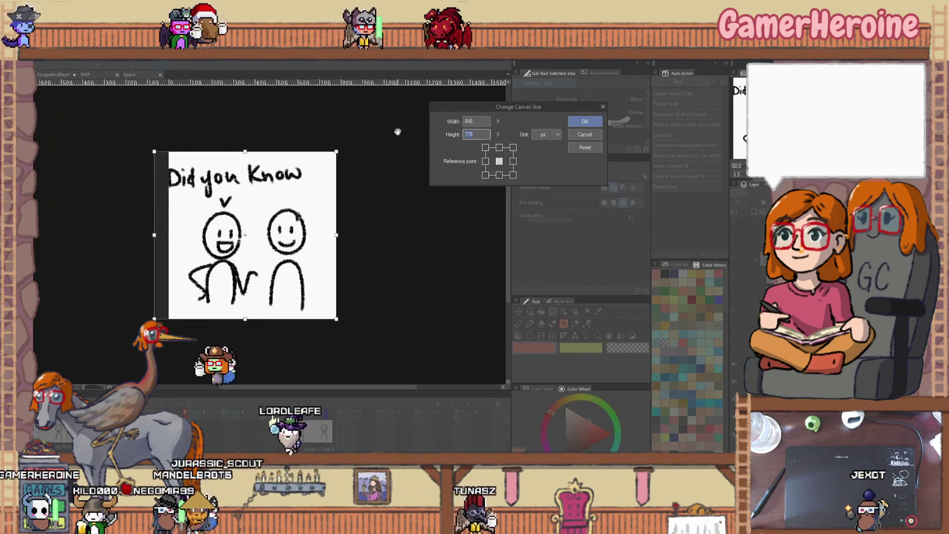
{"action": "type", "text": "850"}
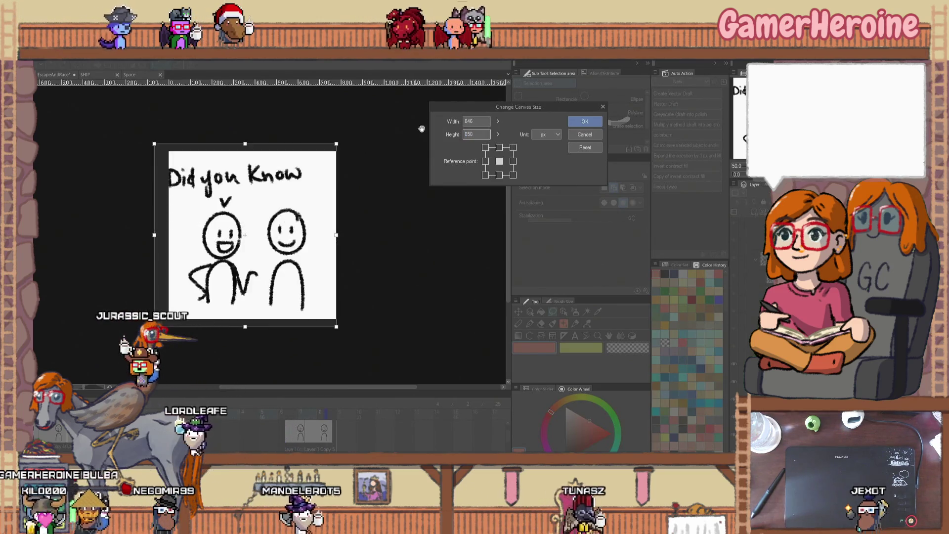
{"action": "double_click", "coordinate": [475, 121]}
{"action": "type", "text": "850"}
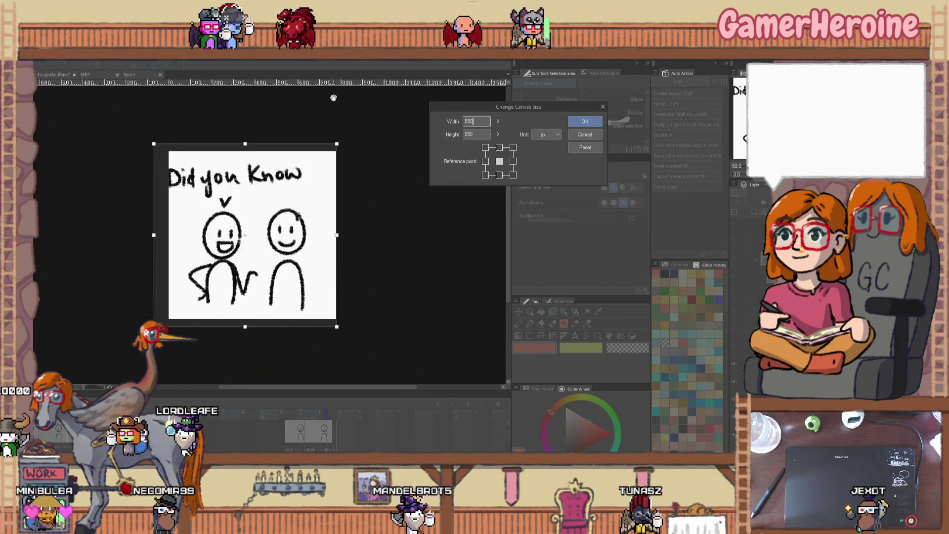
{"action": "key", "text": "Return"}
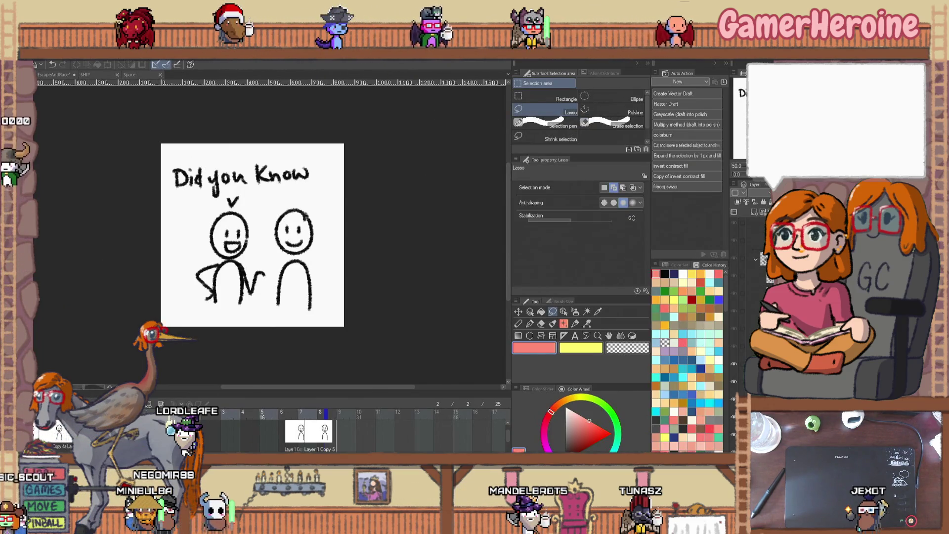
- Export the Did you Know animation as an 850 × 850, 3 fps animated GIF, overwriting pickupline.gif
{"action": "key", "text": "alt+f"}
{"action": "mouse_move", "coordinate": [78, 164]}
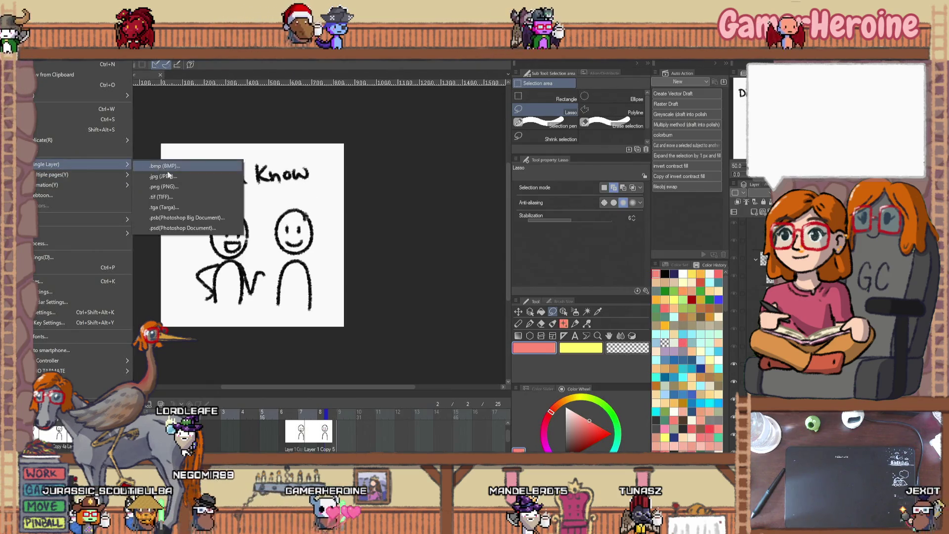
{"action": "mouse_move", "coordinate": [96, 187]}
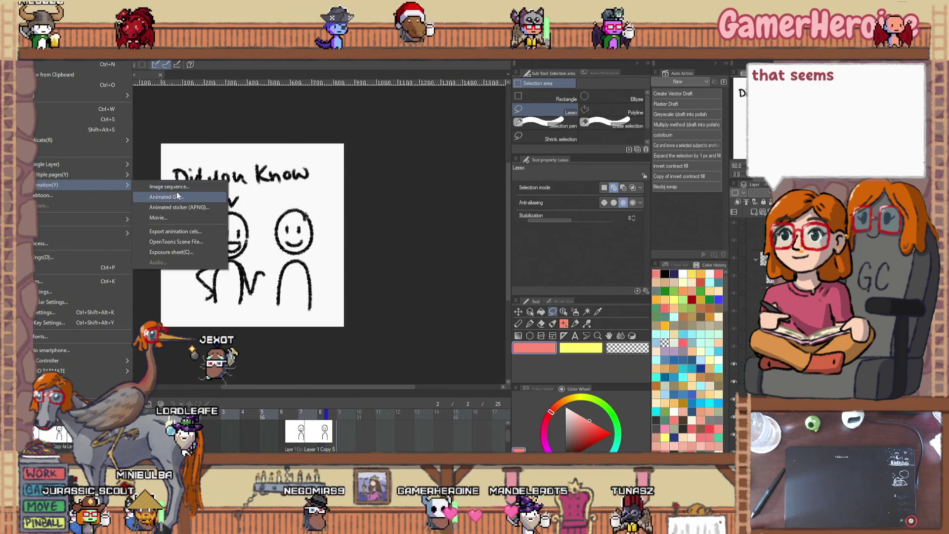
{"action": "left_click", "coordinate": [163, 194]}
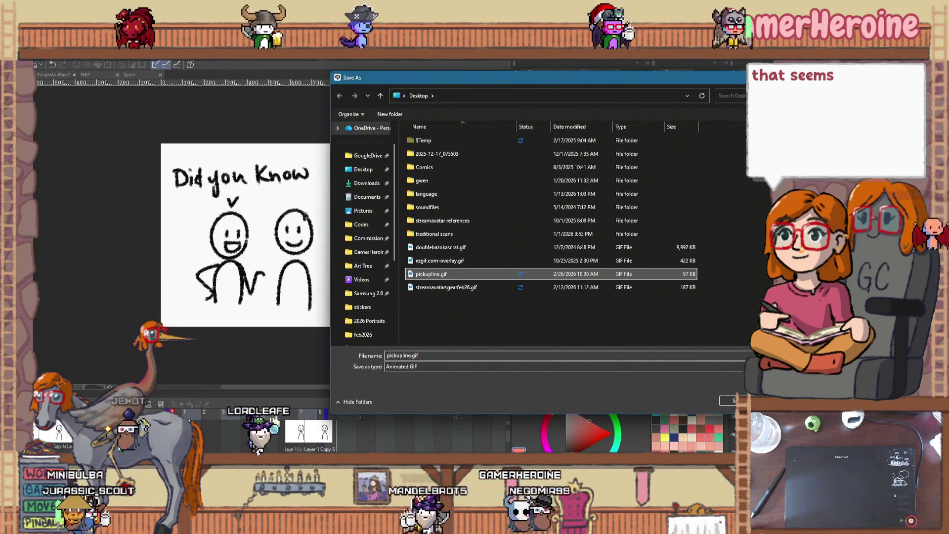
{"action": "left_click", "coordinate": [733, 398]}
{"action": "left_click", "coordinate": [426, 265]}
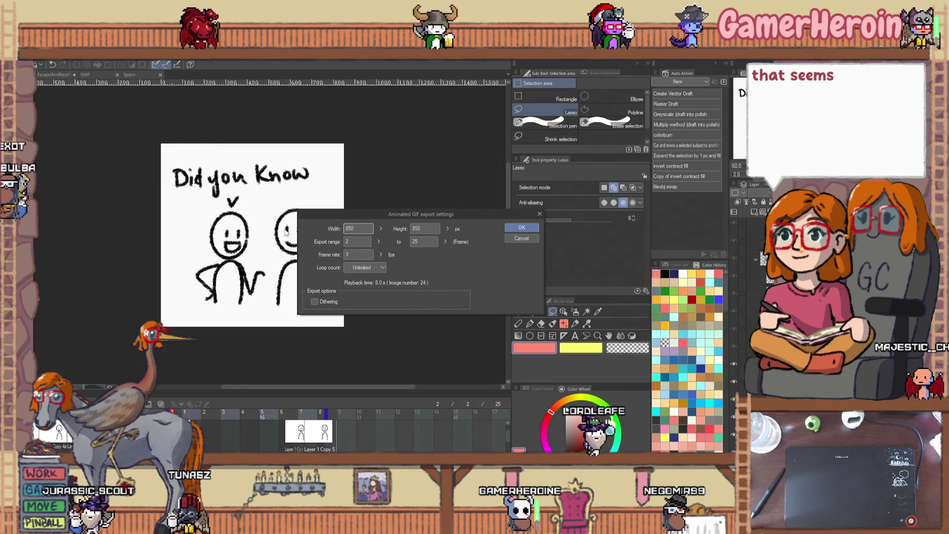
{"action": "left_click", "coordinate": [521, 228]}
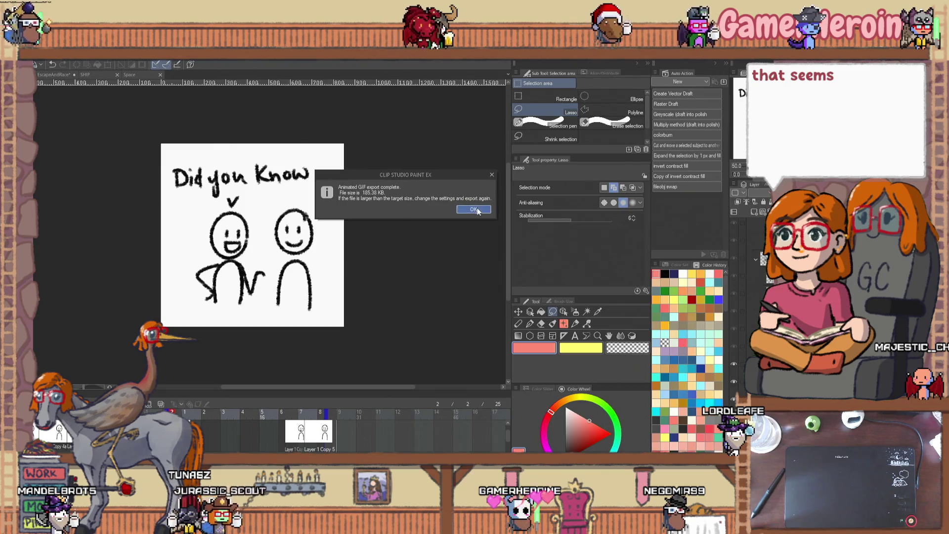
{"action": "left_click", "coordinate": [476, 210]}
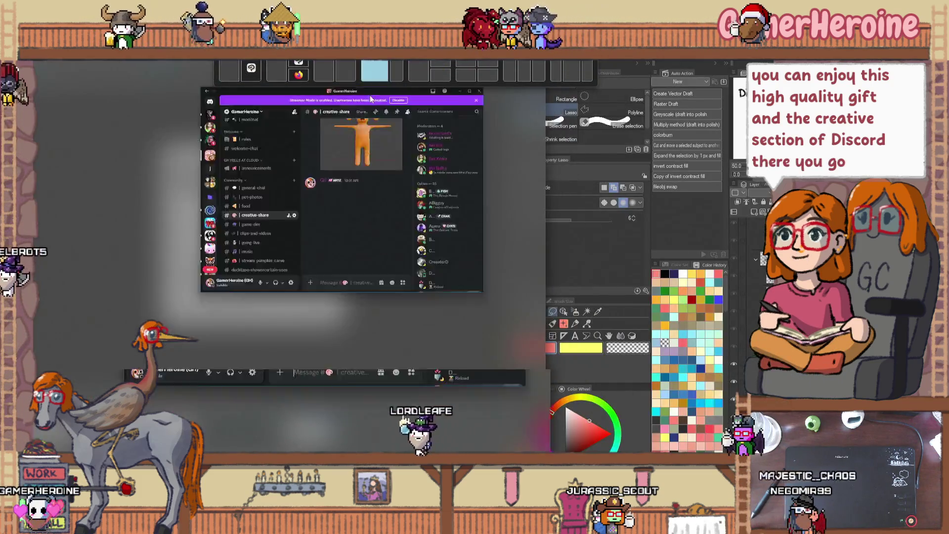
- Resize and move the Discord window aside, then switch back to Clip Studio Paint
{"action": "mouse_move", "coordinate": [371, 89]}
{"action": "left_mouse_down"}
{"action": "mouse_move", "coordinate": [356, 129]}
{"action": "mouse_move", "coordinate": [248, 79]}
{"action": "left_mouse_up"}
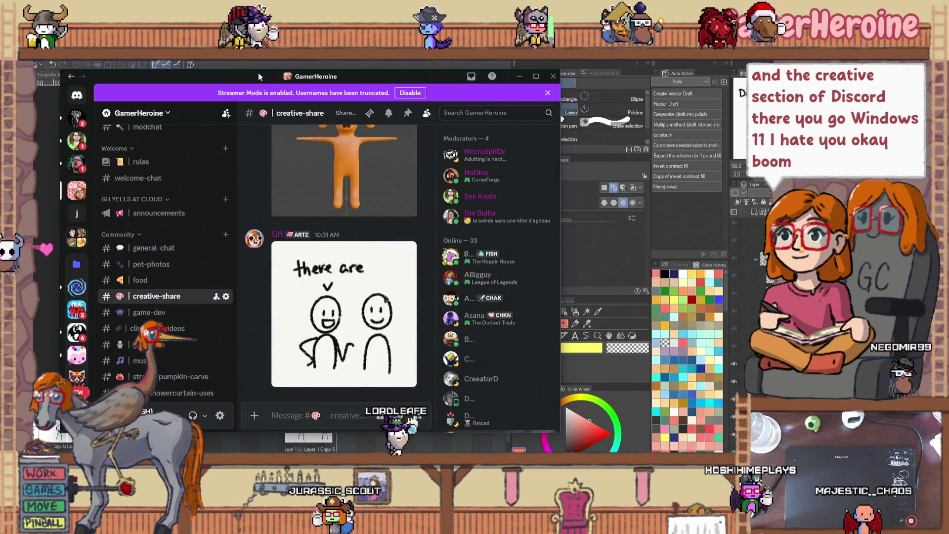
{"action": "left_click_drag", "start_coordinate": [376, 76], "coordinate": [54, 146]}
{"action": "key", "text": "alt+Tab"}
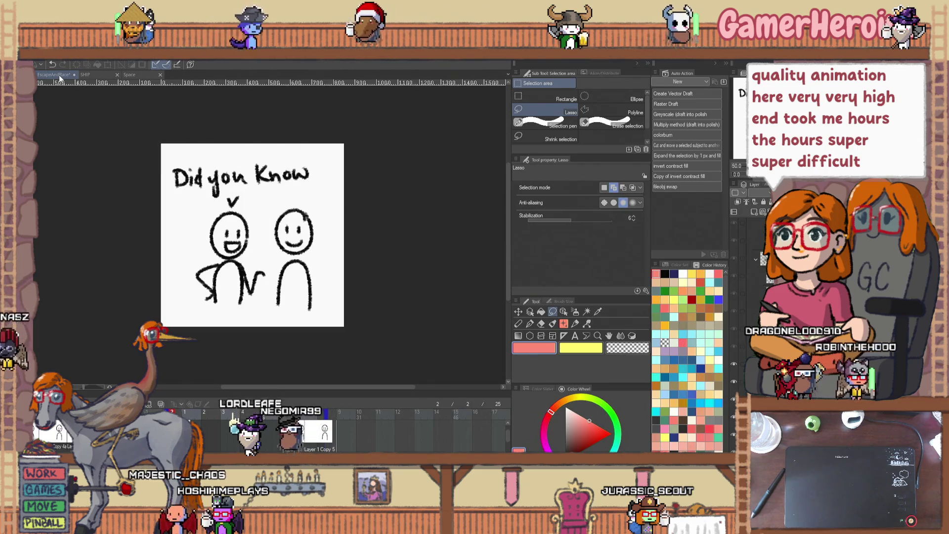
- Scroll through the SHIP document's canvas pieces, then switch over to the Unity editor
{"action": "left_click", "coordinate": [102, 75]}
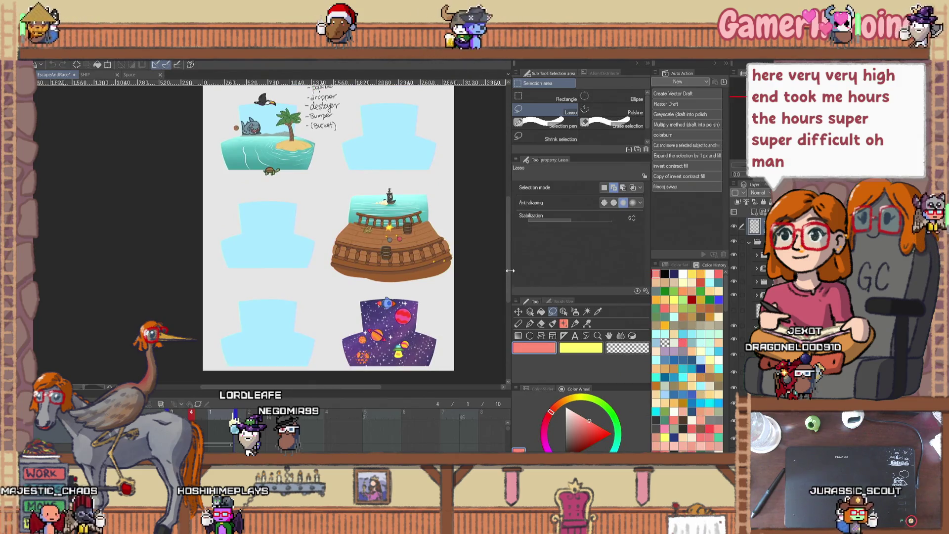
{"action": "scroll", "coordinate": [508, 265], "scroll_direction": "up", "scroll_amount": 5}
{"action": "scroll", "coordinate": [500, 237], "scroll_direction": "down", "scroll_amount": 6}
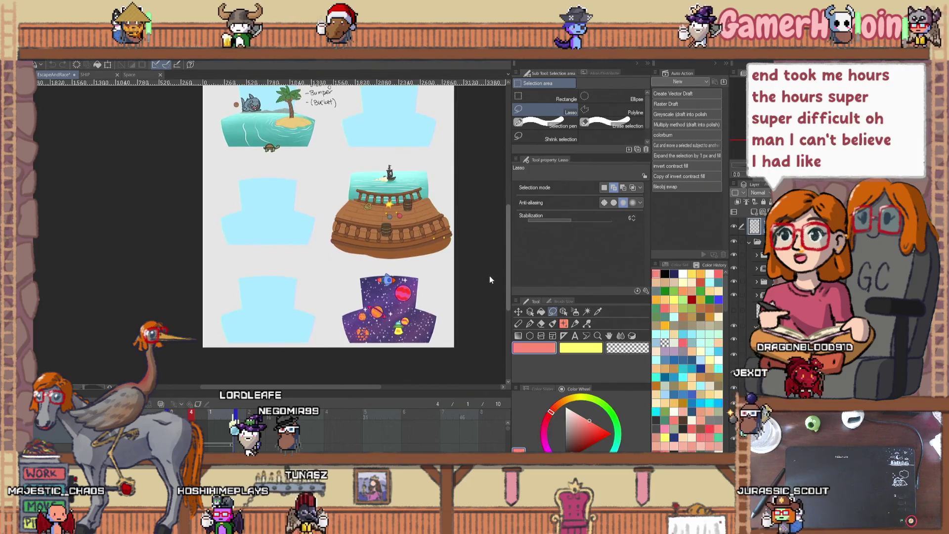
{"action": "scroll", "coordinate": [489, 275], "scroll_direction": "up", "scroll_amount": 6}
{"action": "scroll", "coordinate": [487, 265], "scroll_direction": "down", "scroll_amount": 4}
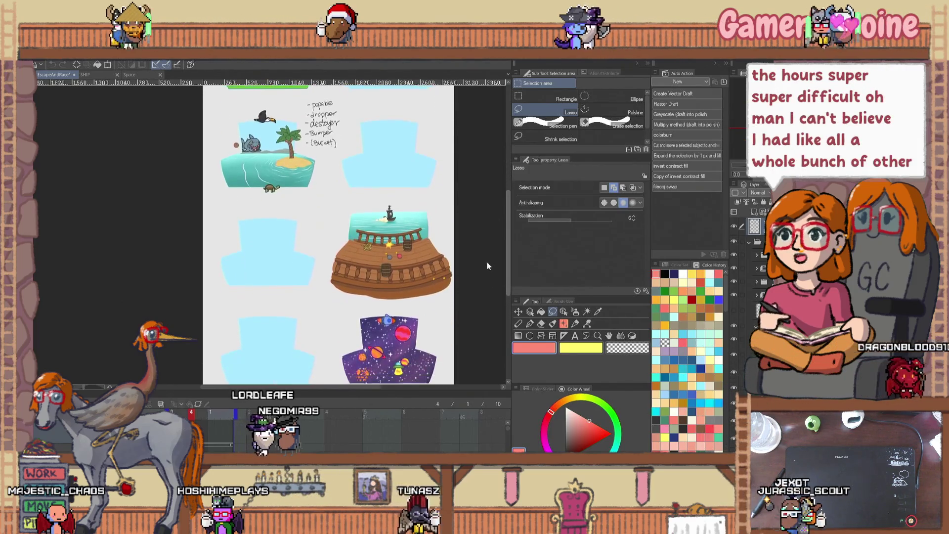
{"action": "scroll", "coordinate": [482, 248], "scroll_direction": "up", "scroll_amount": 4}
{"action": "scroll", "coordinate": [482, 230], "scroll_direction": "down", "scroll_amount": 4}
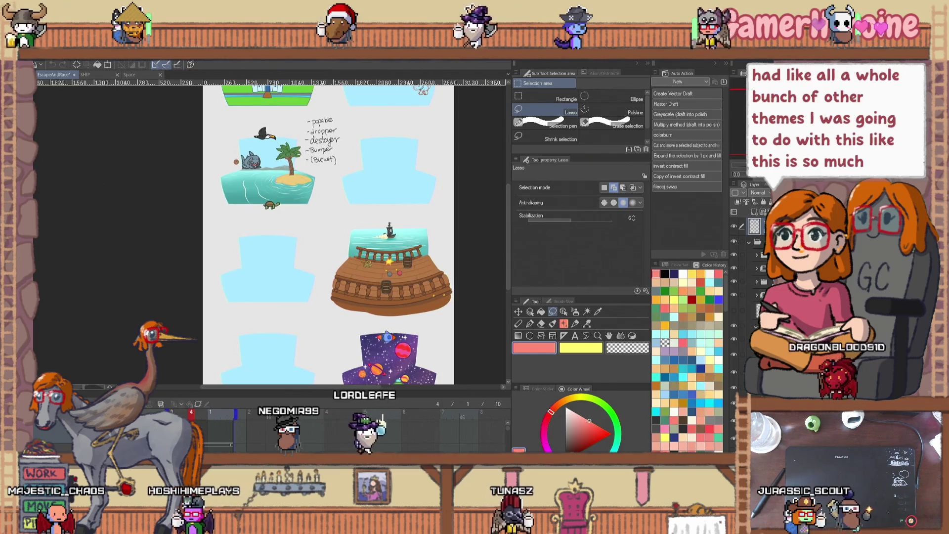
{"action": "key", "text": "alt+Tab"}
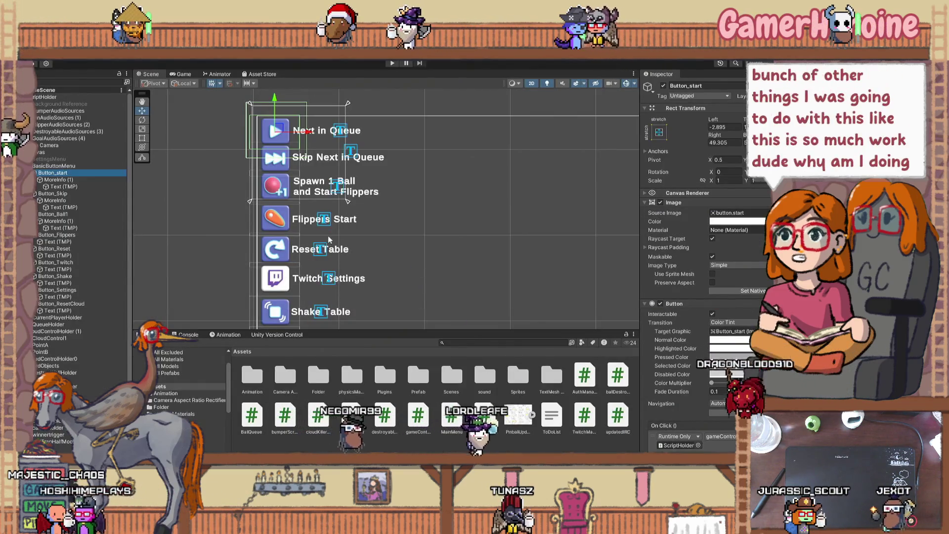
- Select Button_Ball1 (Spawn 1 Ball) to show its Inspector settings, then switch to Discord
{"action": "scroll", "coordinate": [308, 159], "scroll_direction": "up", "scroll_amount": 3}
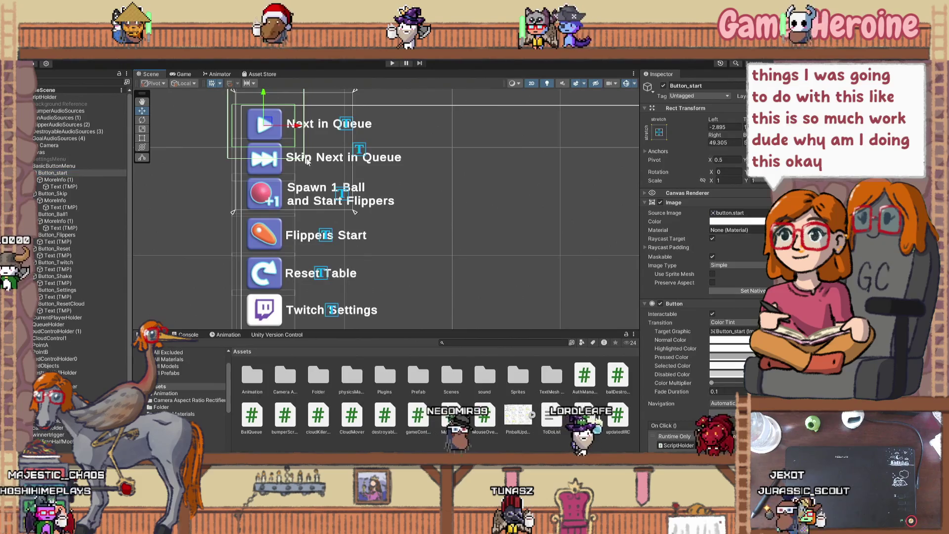
{"action": "left_click", "coordinate": [265, 194]}
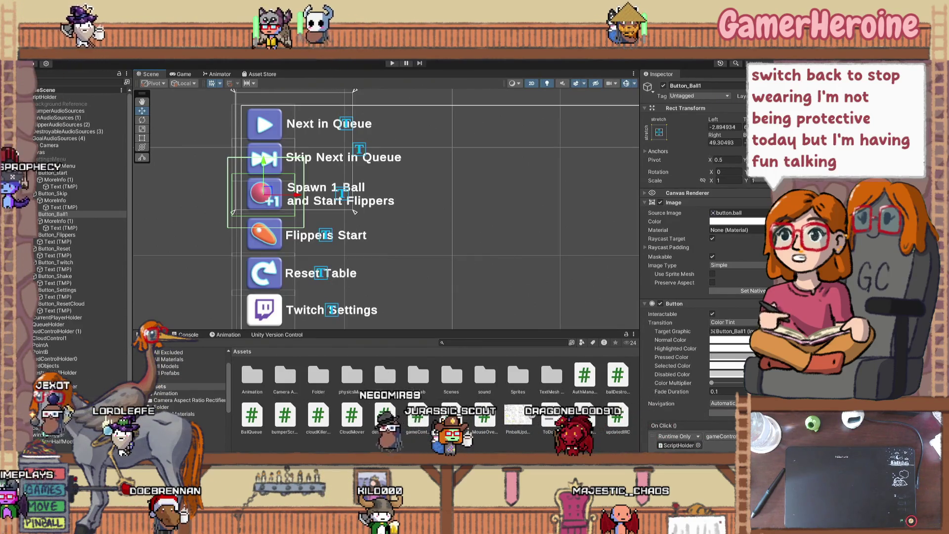
{"action": "key", "text": "alt+Tab"}
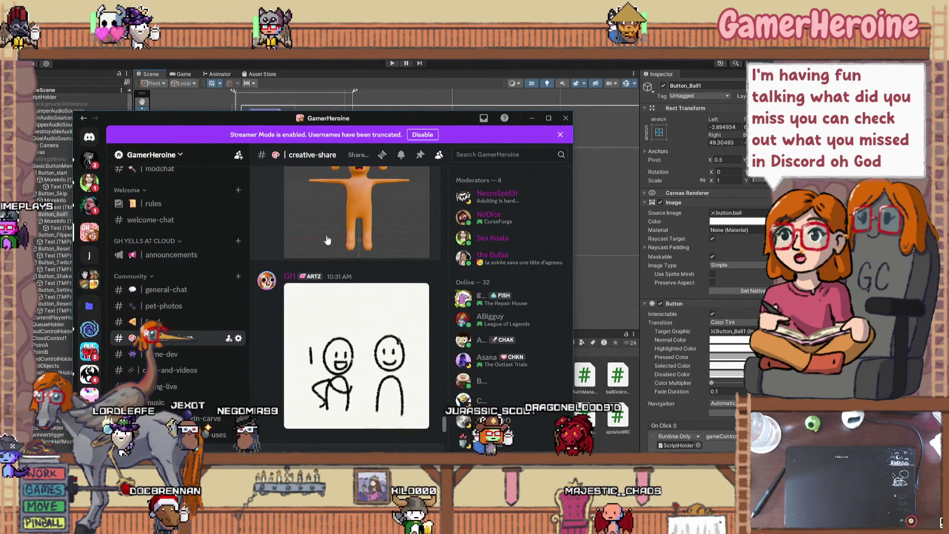
{"action": "left_click", "coordinate": [355, 321]}
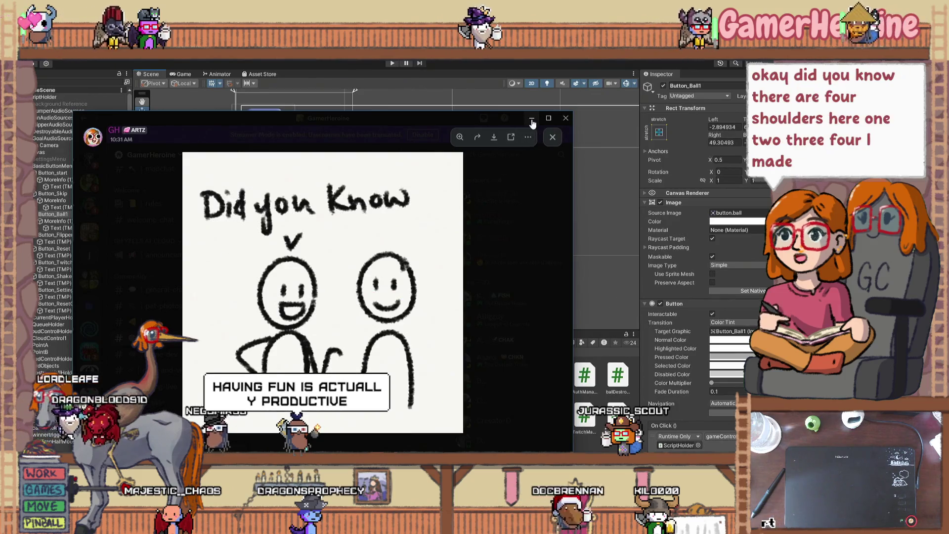
{"action": "key", "text": "alt+Tab"}
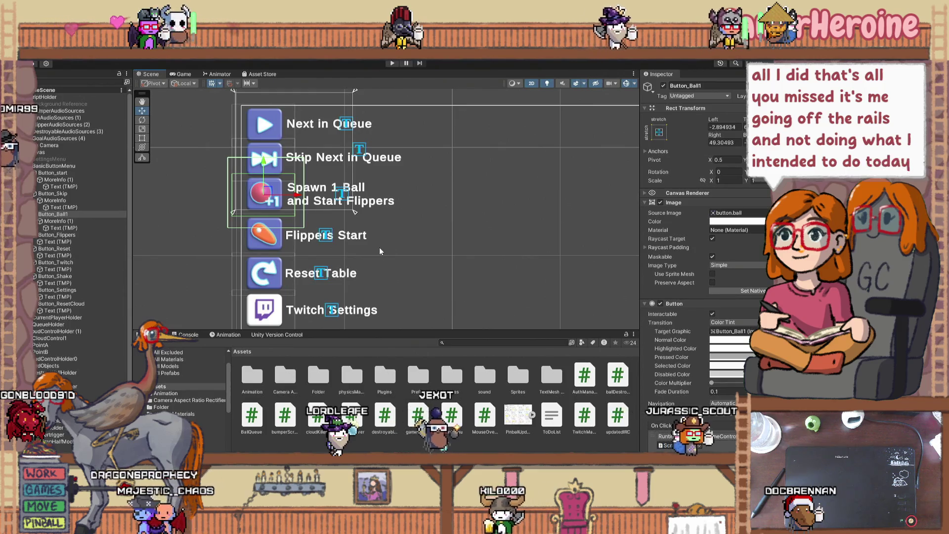
- Inspect Button_Ball1's Text (TMP) label and open the MouseOverText script in Visual Studio
{"action": "left_click", "coordinate": [400, 218]}
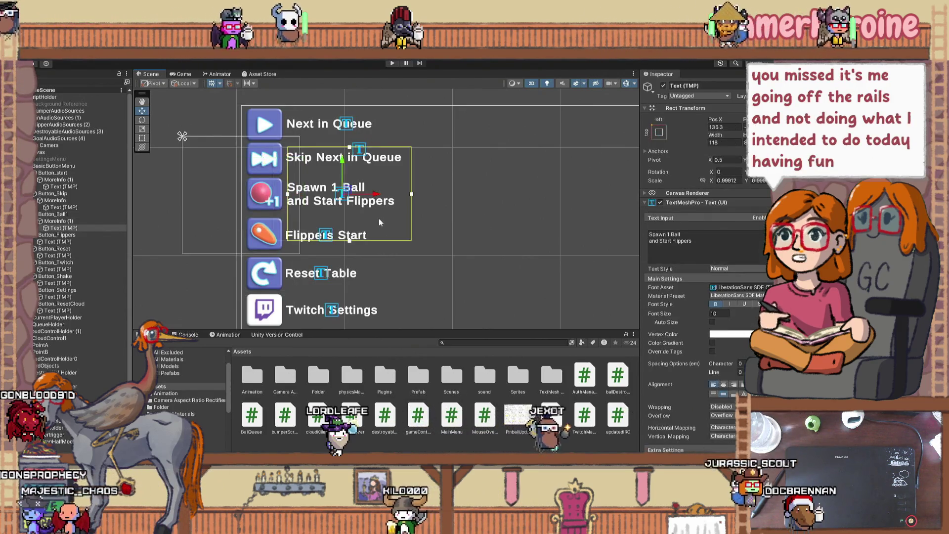
{"action": "scroll", "coordinate": [379, 218], "scroll_direction": "up", "scroll_amount": 4}
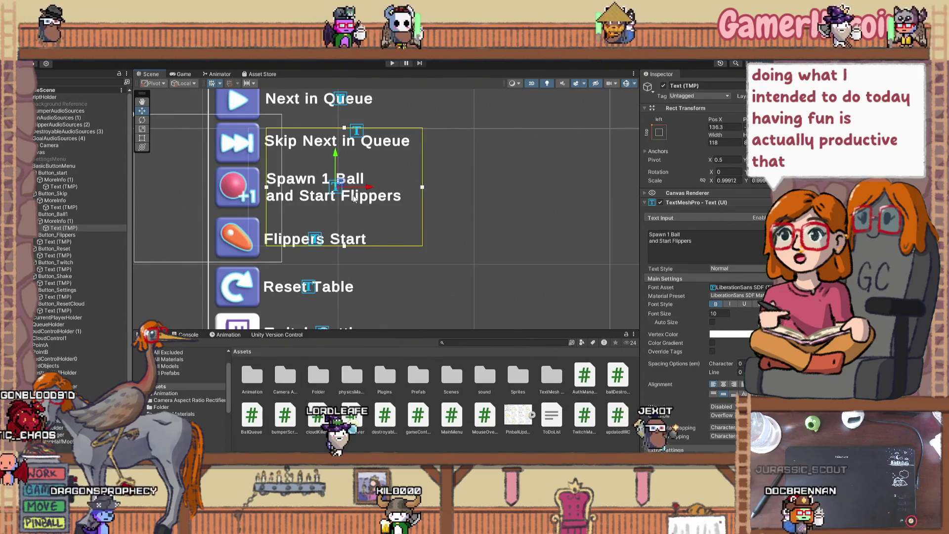
{"action": "scroll", "coordinate": [707, 313], "scroll_direction": "down", "scroll_amount": 2}
{"action": "scroll", "coordinate": [707, 313], "scroll_direction": "down", "scroll_amount": 4}
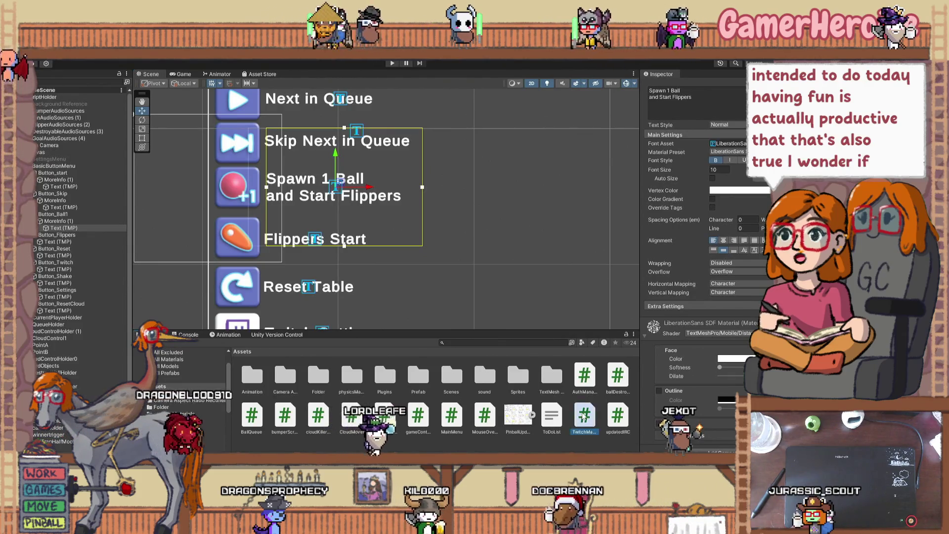
{"action": "left_click", "coordinate": [579, 419]}
{"action": "left_click", "coordinate": [484, 417]}
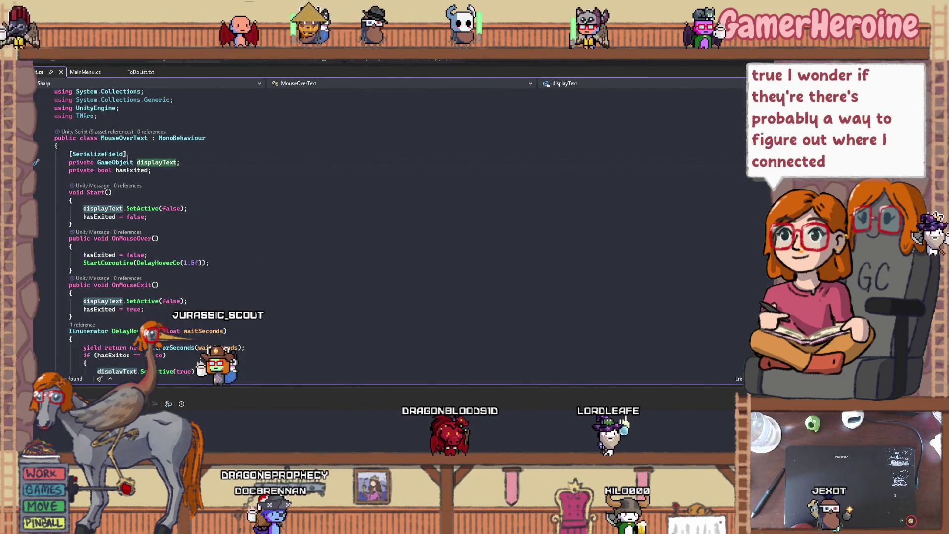
- Look up where hasExited is used in MouseOverText, then switch back to Unity
{"action": "mouse_move", "coordinate": [115, 162]}
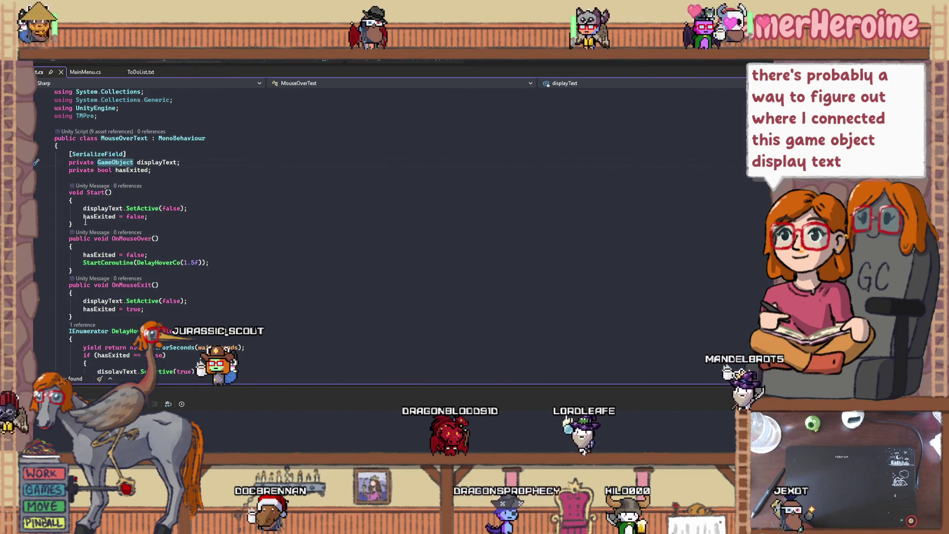
{"action": "left_click", "coordinate": [133, 170]}
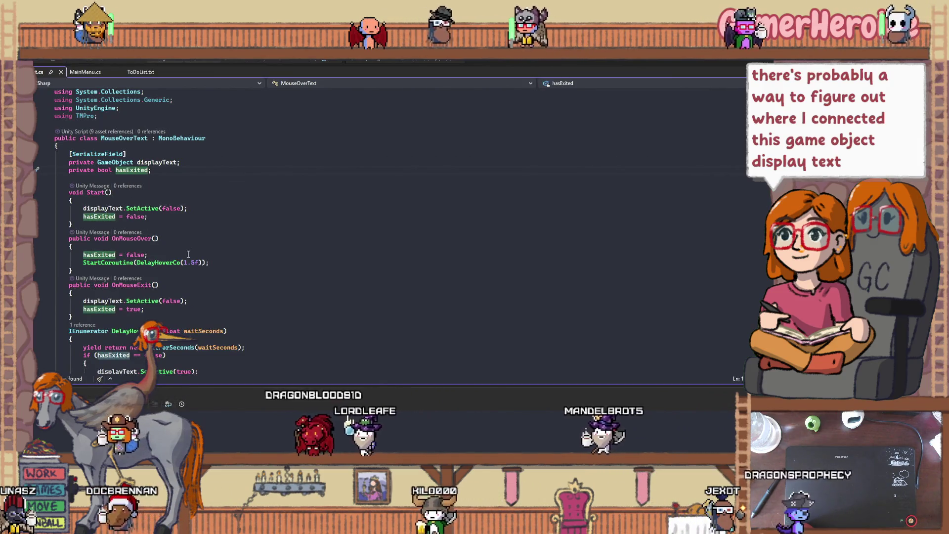
{"action": "scroll", "coordinate": [188, 254], "scroll_direction": "down", "scroll_amount": 1}
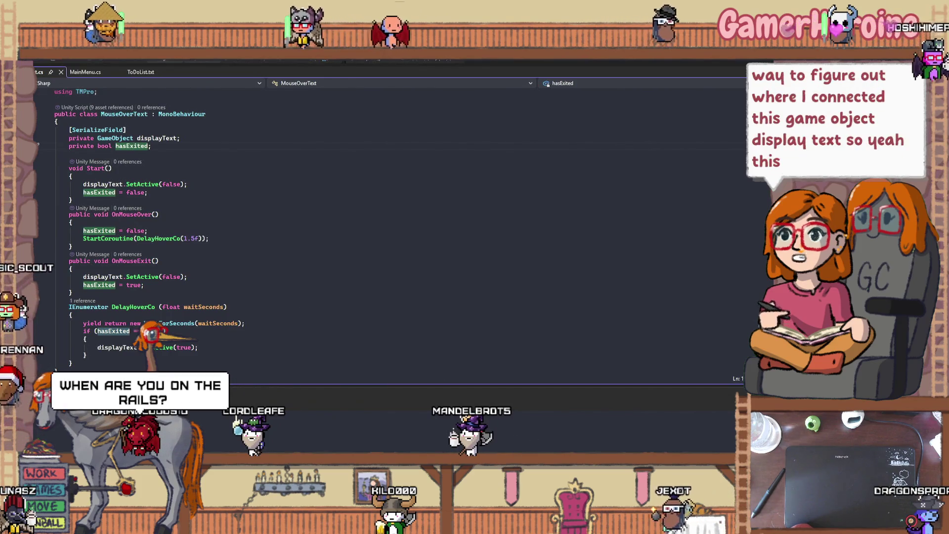
{"action": "key", "text": "alt+Tab"}
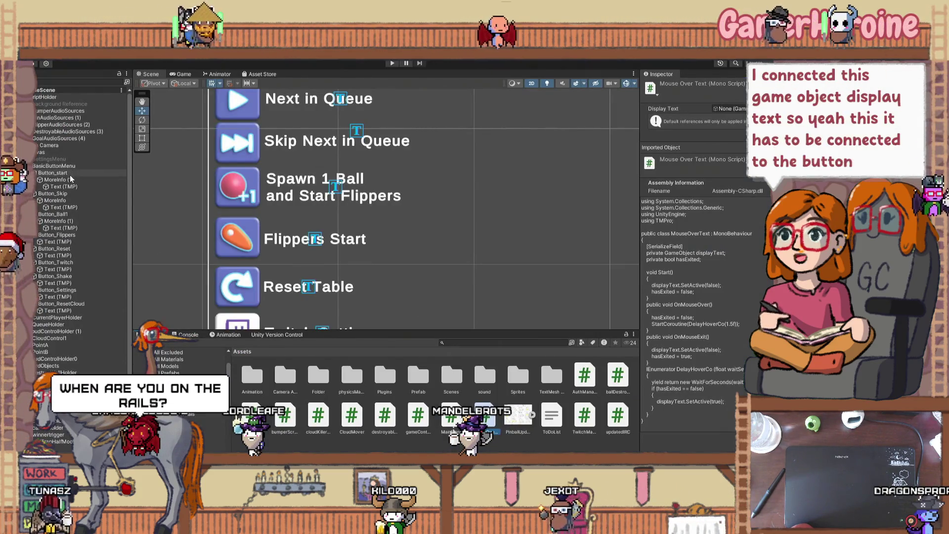
- Inspect Button_start's components, its MoreInfo (1) child and that child's Text (TMP)
{"action": "left_click", "coordinate": [70, 173]}
{"action": "scroll", "coordinate": [678, 369], "scroll_direction": "down", "scroll_amount": 4}
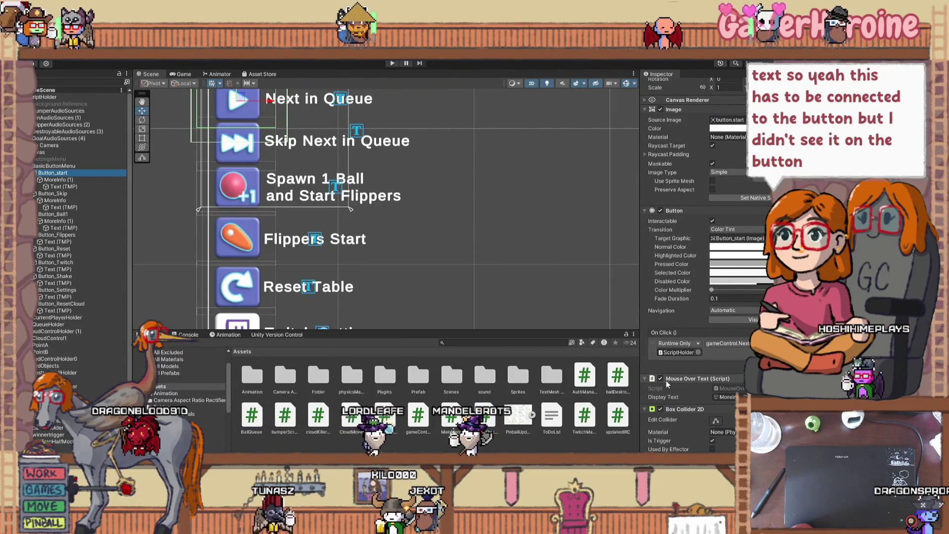
{"action": "scroll", "coordinate": [666, 380], "scroll_direction": "down", "scroll_amount": 1}
{"action": "scroll", "coordinate": [666, 381], "scroll_direction": "down", "scroll_amount": 6}
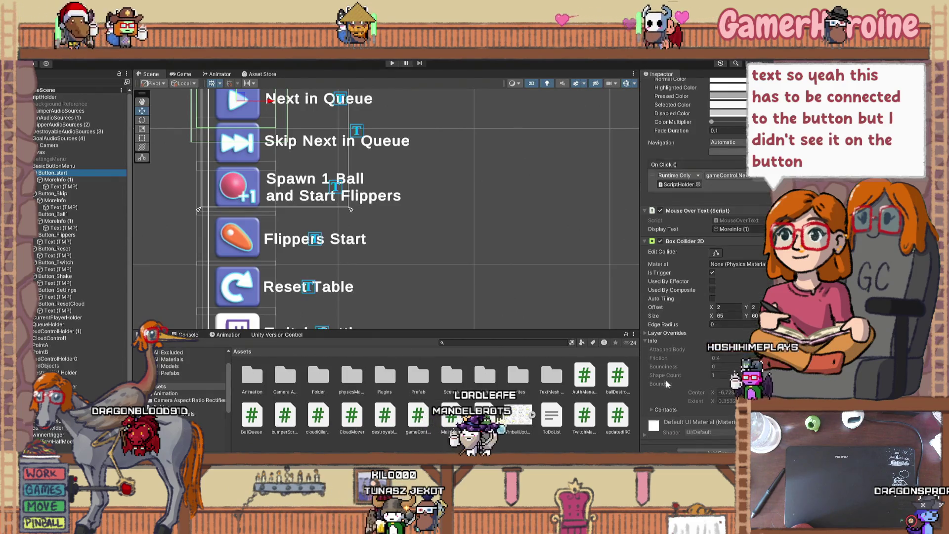
{"action": "left_click", "coordinate": [49, 182]}
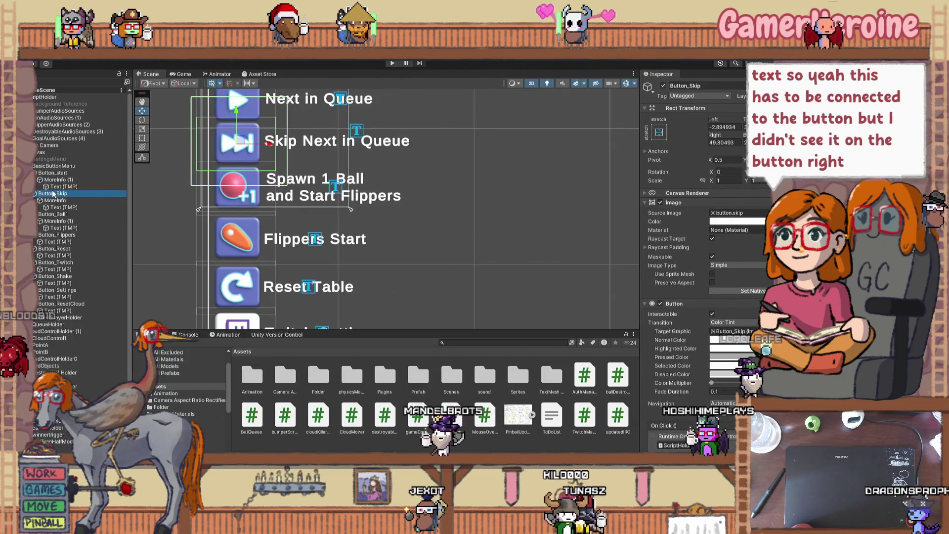
{"action": "left_click", "coordinate": [61, 187]}
{"action": "scroll", "coordinate": [726, 372], "scroll_direction": "down", "scroll_amount": 4}
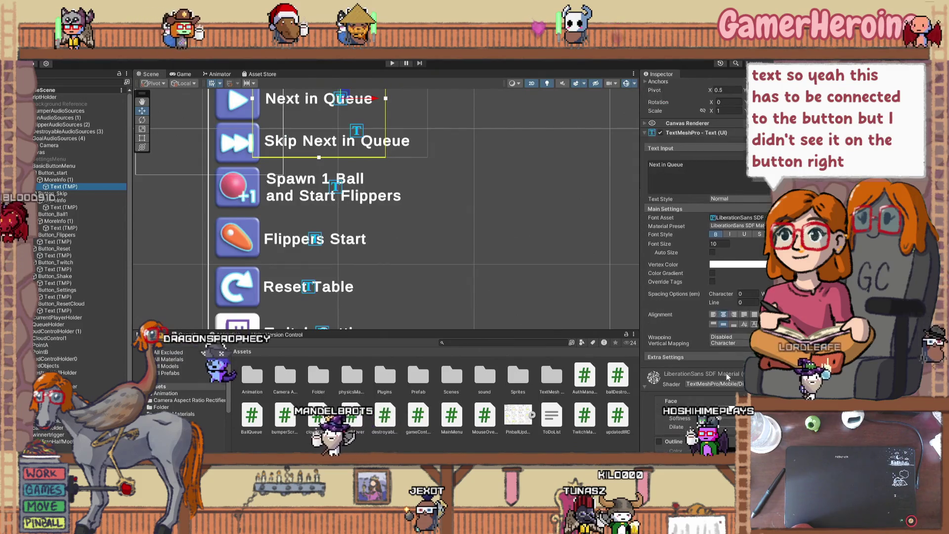
{"action": "scroll", "coordinate": [725, 377], "scroll_direction": "down", "scroll_amount": 2}
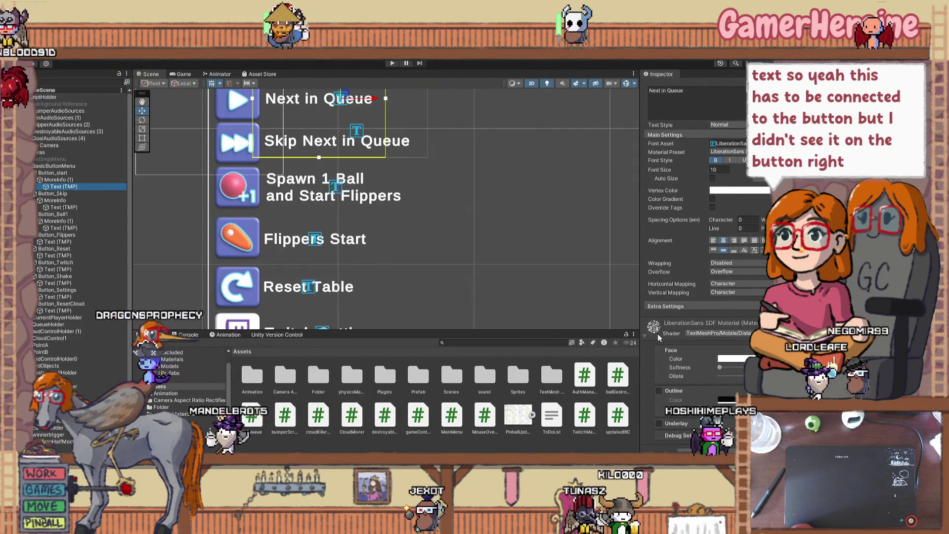
{"action": "scroll", "coordinate": [675, 367], "scroll_direction": "up", "scroll_amount": 4}
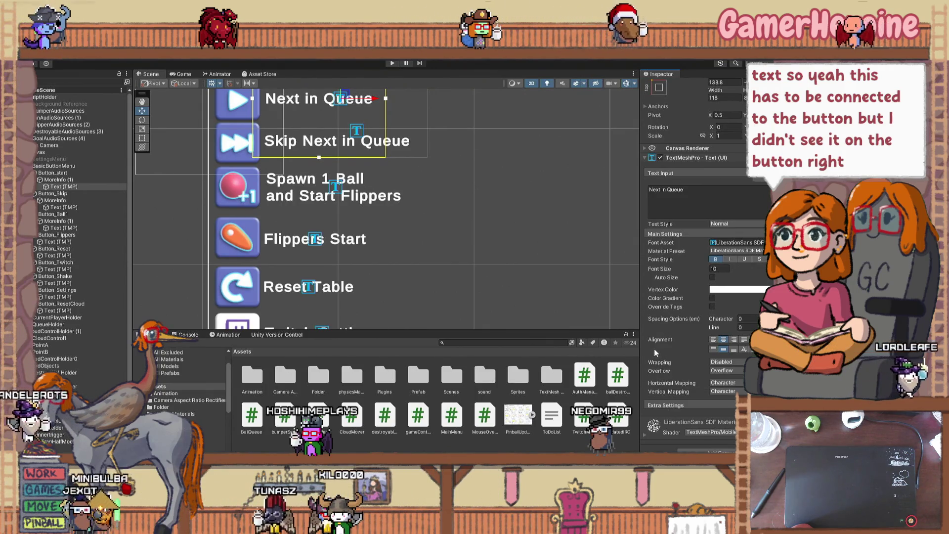
- Reselect Button_start and ping the Mouse Over Text component's Display Text target
{"action": "left_click", "coordinate": [54, 173]}
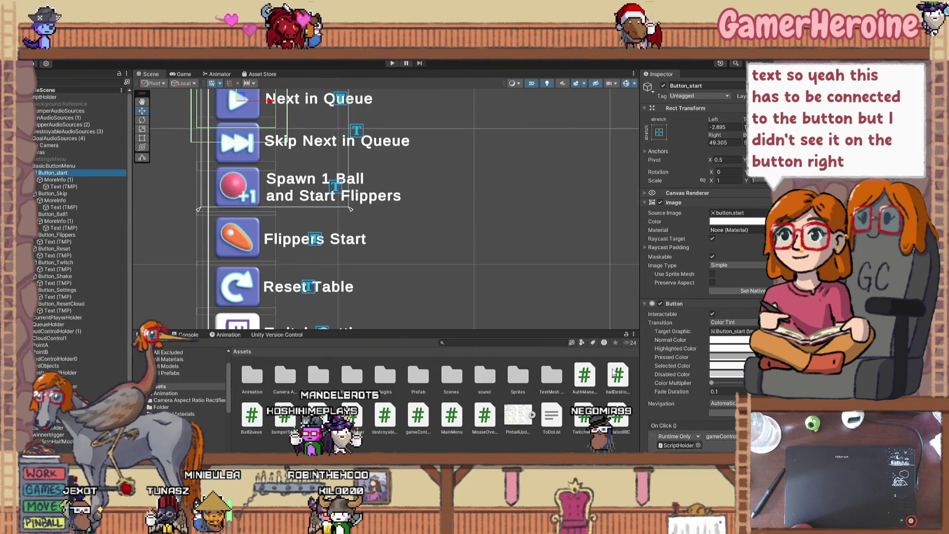
{"action": "scroll", "coordinate": [672, 379], "scroll_direction": "down", "scroll_amount": 2}
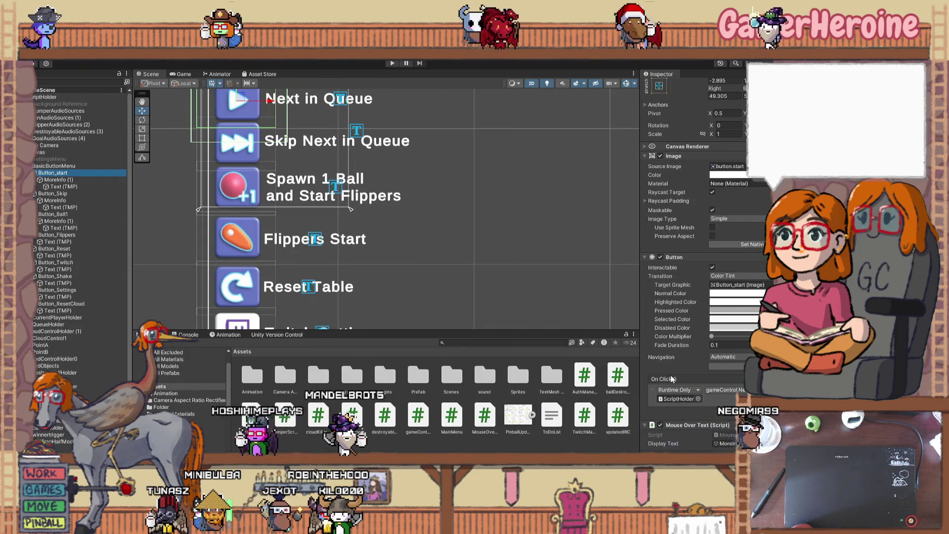
{"action": "scroll", "coordinate": [671, 379], "scroll_direction": "down", "scroll_amount": 3}
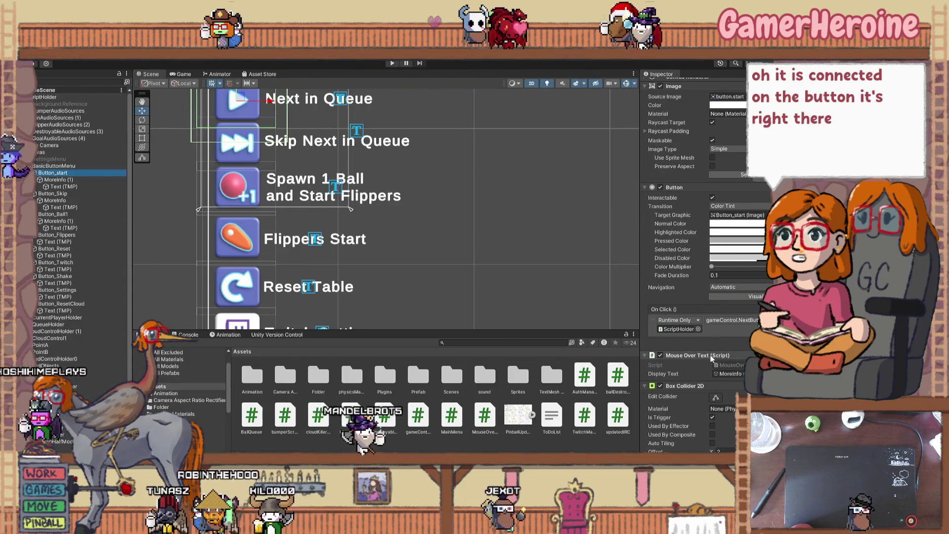
{"action": "left_click", "coordinate": [729, 374]}
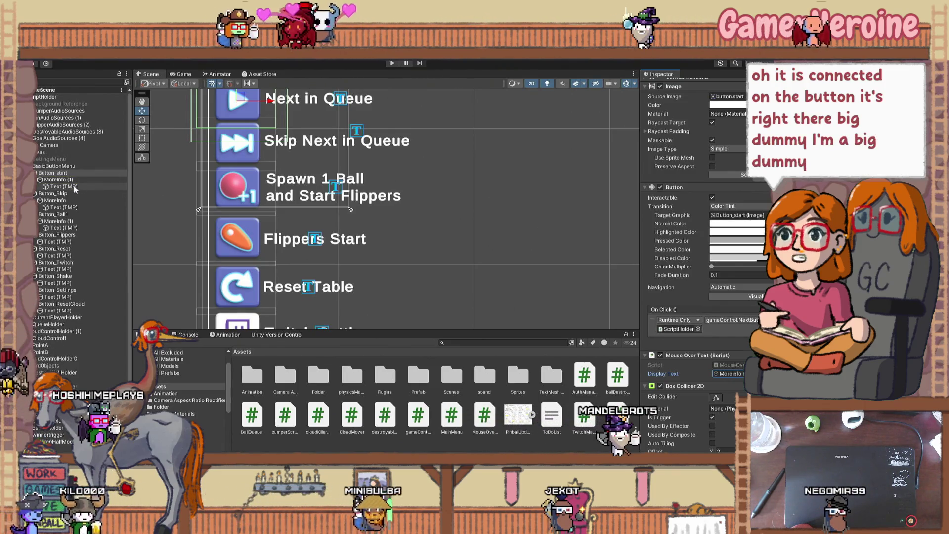
- Link Text (TMP) as Display Text, move it out of MoreInfo (1), then delete MoreInfo (1)
{"action": "left_click_drag", "start_coordinate": [63, 186], "coordinate": [729, 374]}
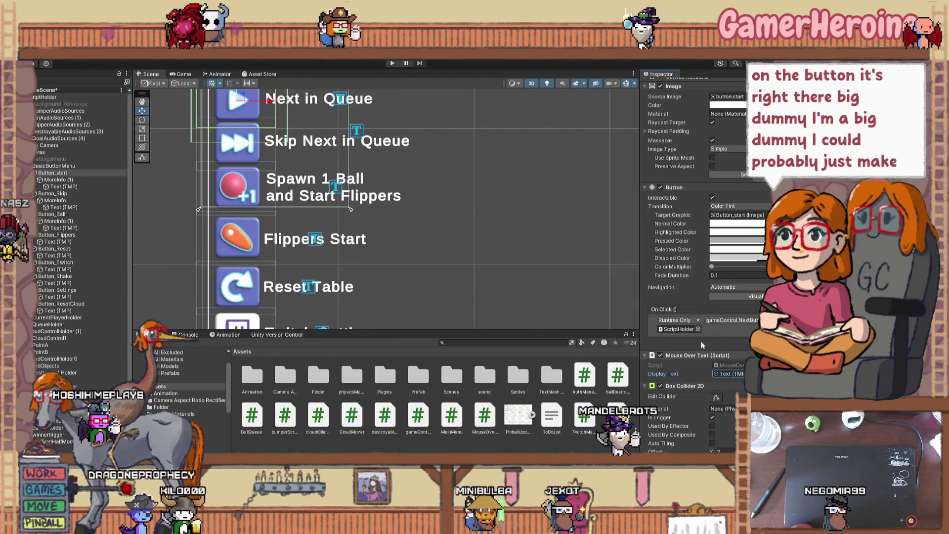
{"action": "left_click_drag", "start_coordinate": [73, 189], "coordinate": [69, 177]}
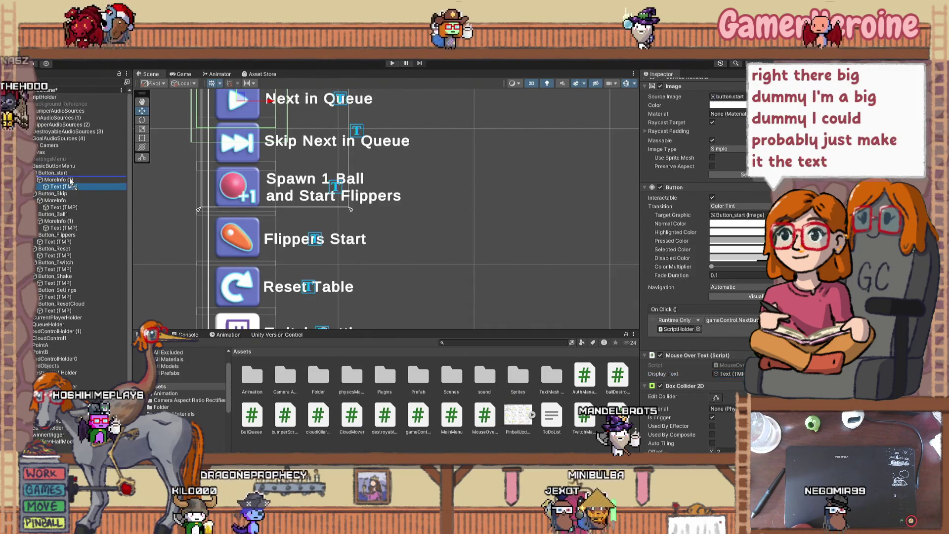
{"action": "left_click", "coordinate": [69, 189]}
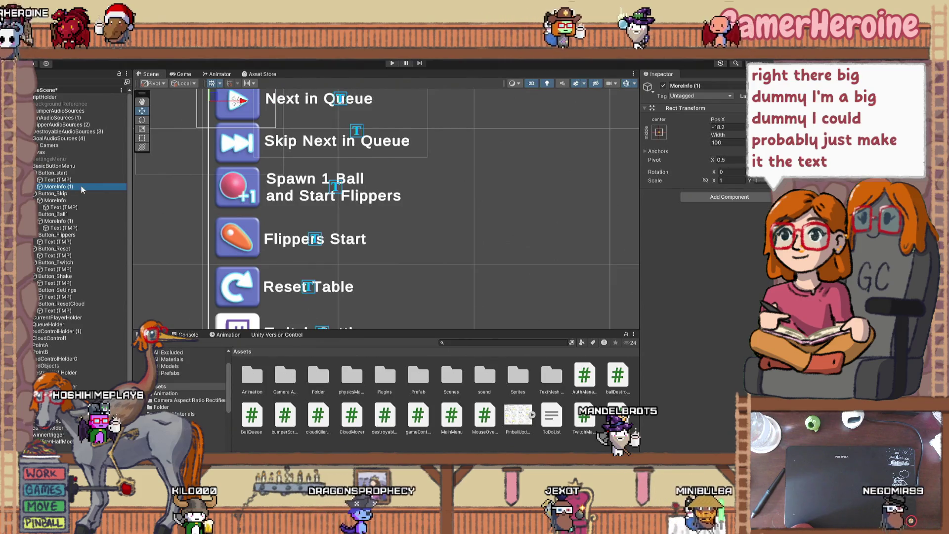
{"action": "key", "text": "Delete"}
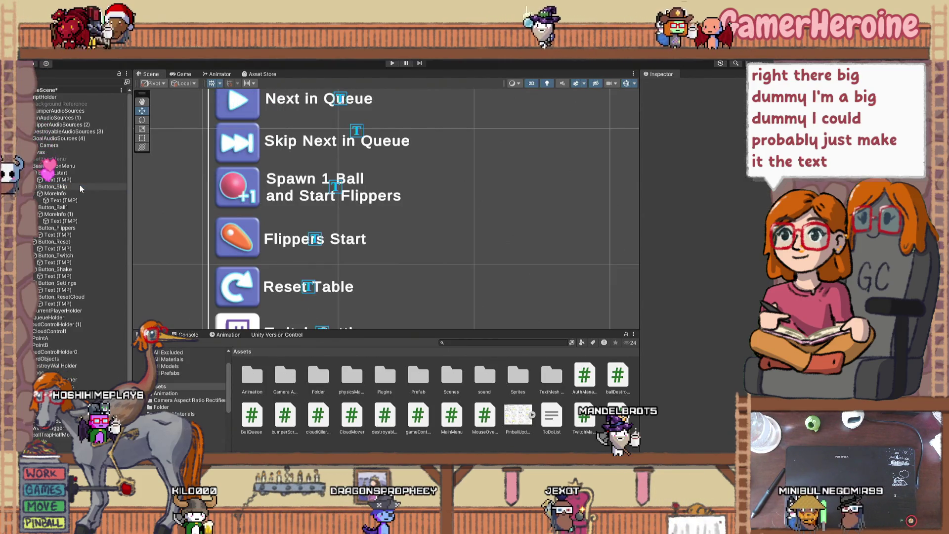
- Shorten Button_start's rectangle by pulling its bottom edge up with the Rect tool, then recentre the view
{"action": "double_click", "coordinate": [57, 180]}
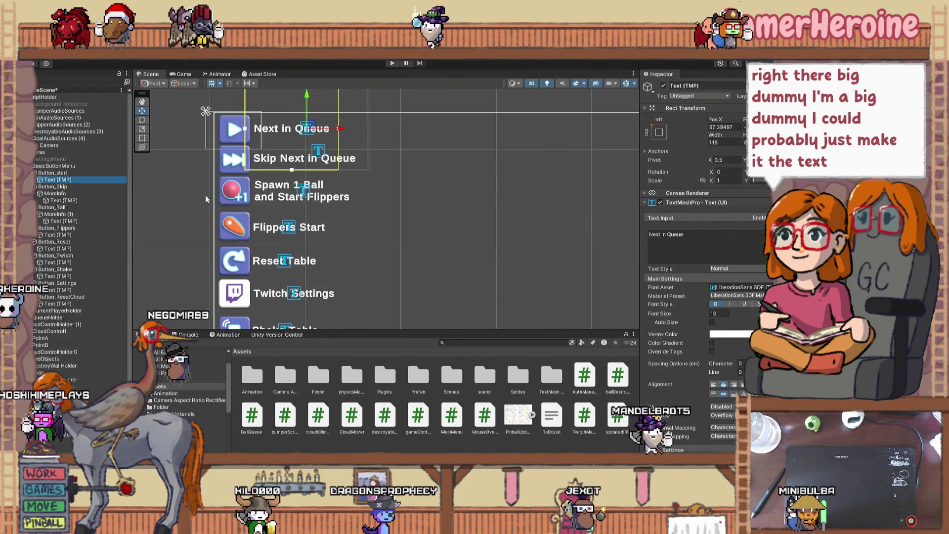
{"action": "left_click", "coordinate": [74, 173]}
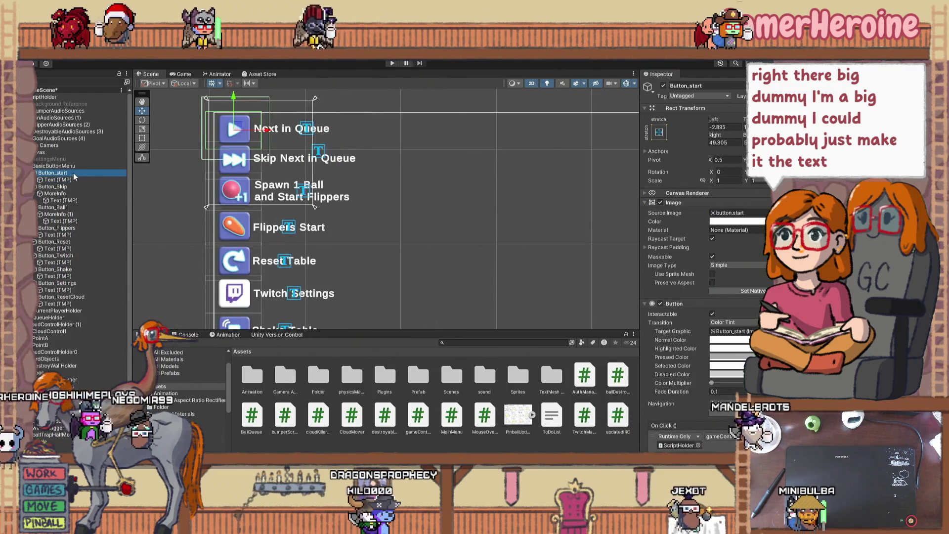
{"action": "left_click", "coordinate": [142, 139]}
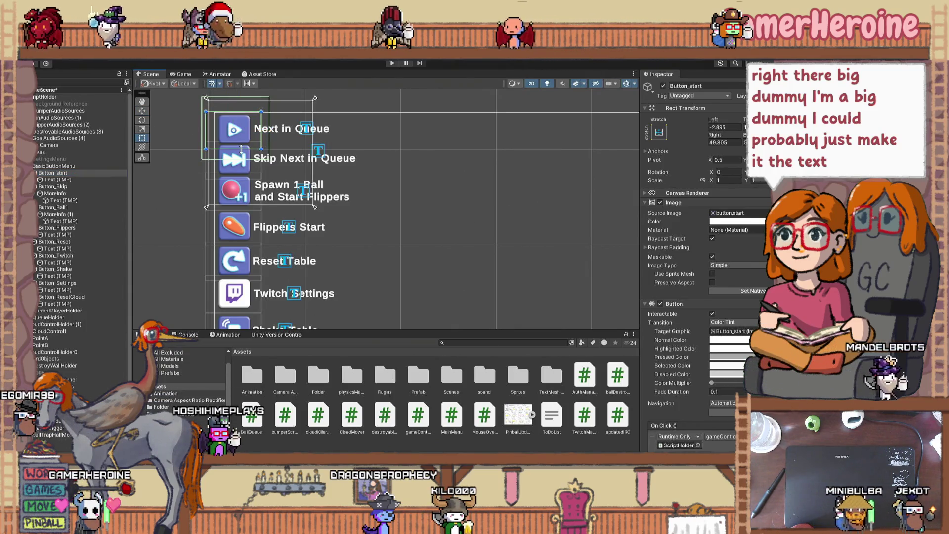
{"action": "left_click_drag", "start_coordinate": [241, 148], "coordinate": [244, 142]}
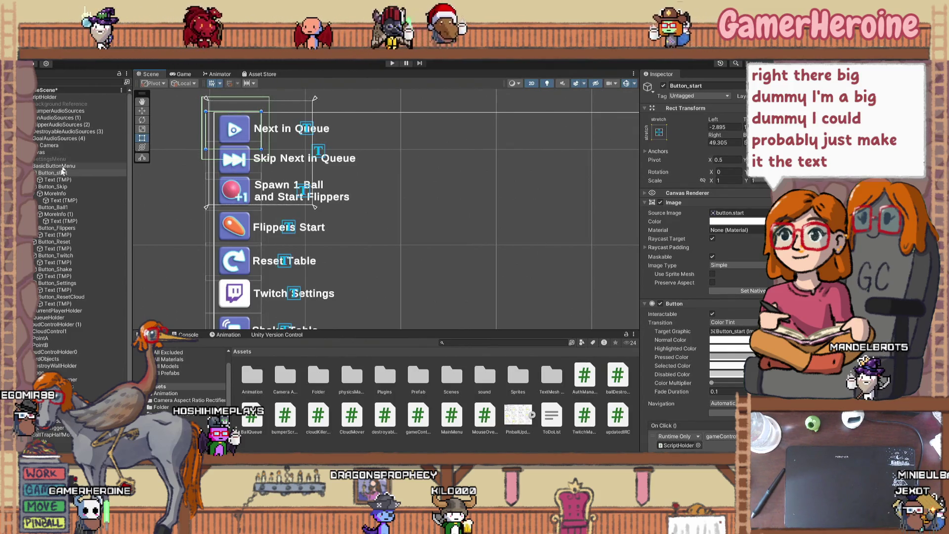
{"action": "left_click", "coordinate": [54, 180]}
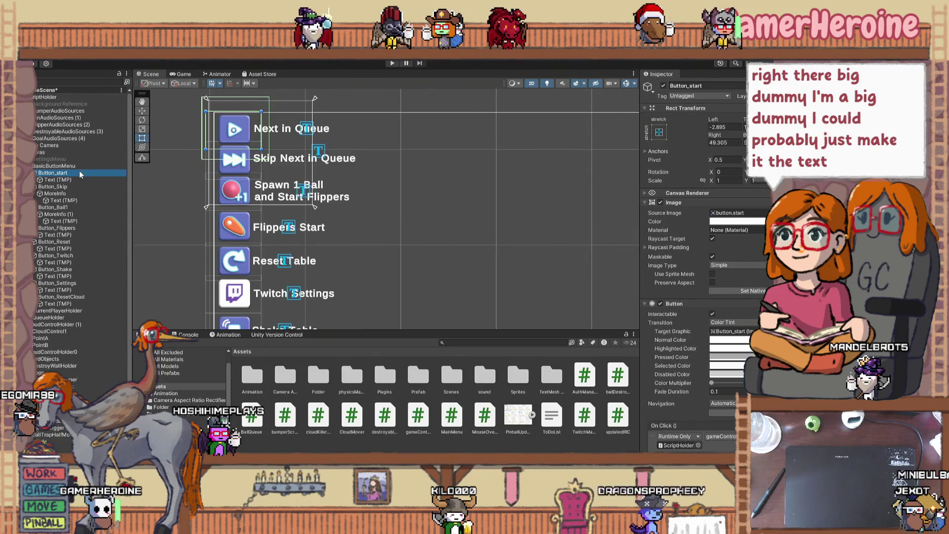
{"action": "scroll", "coordinate": [225, 157], "scroll_direction": "up", "scroll_amount": 4}
{"action": "left_click_drag", "start_coordinate": [225, 157], "coordinate": [237, 223]}
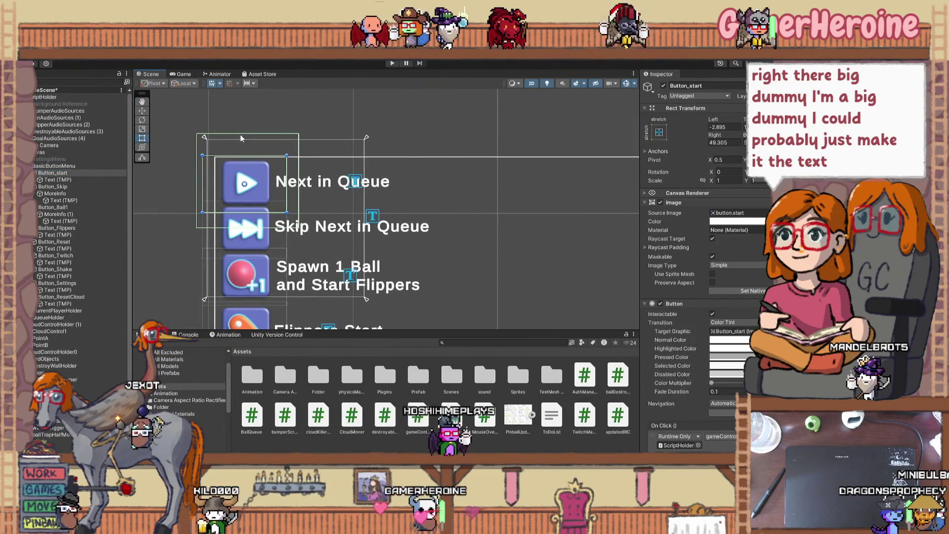
{"action": "left_click", "coordinate": [70, 173]}
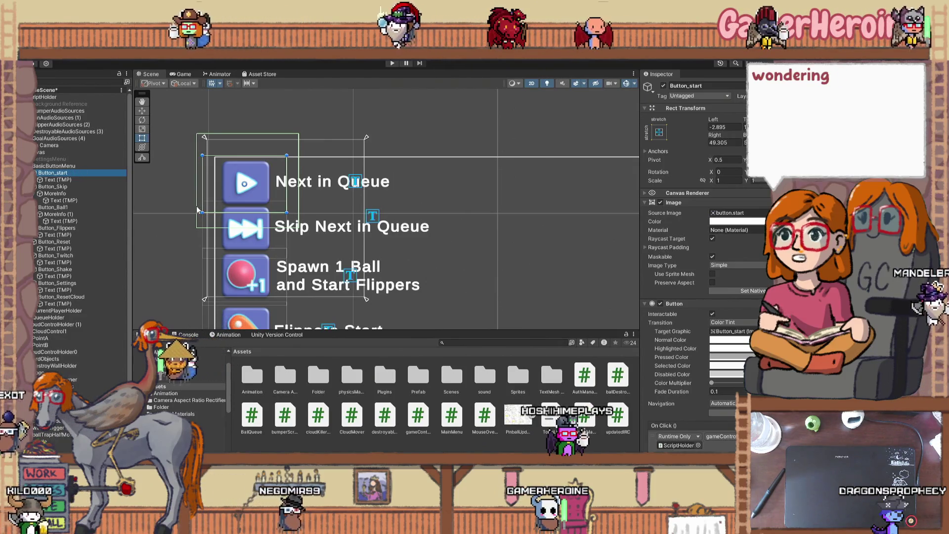
- Resize the Next in Queue Text (TMP) box and move it back in line beside the play icon
{"action": "left_click", "coordinate": [86, 194]}
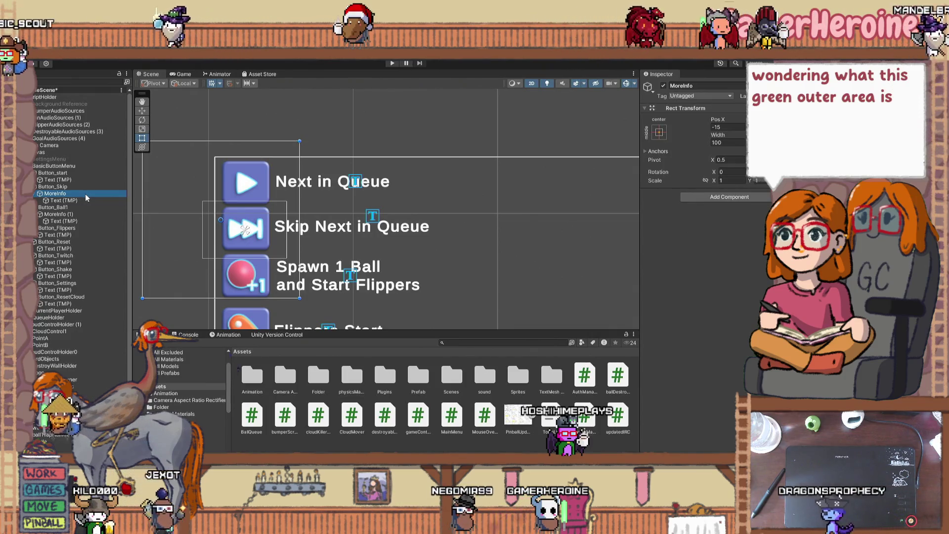
{"action": "left_click", "coordinate": [78, 179]}
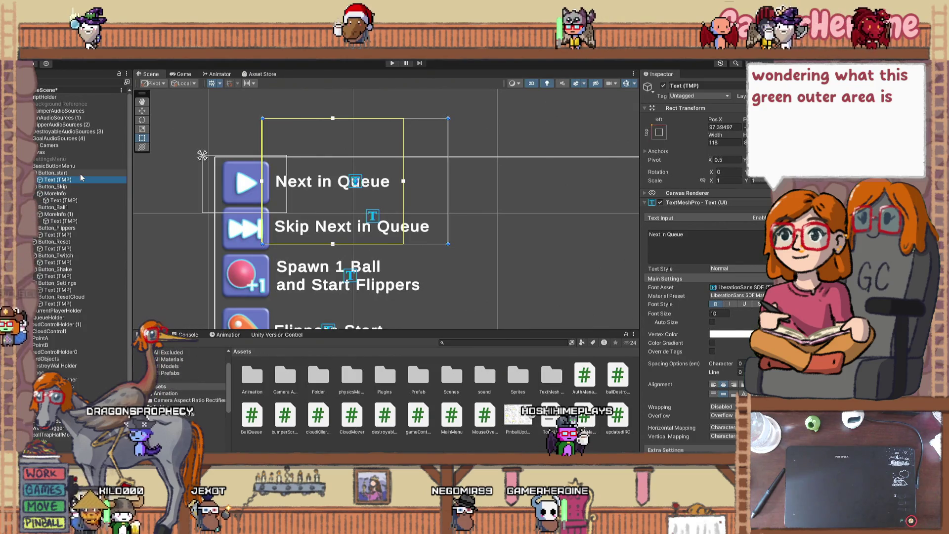
{"action": "left_click_drag", "start_coordinate": [333, 244], "coordinate": [333, 143]}
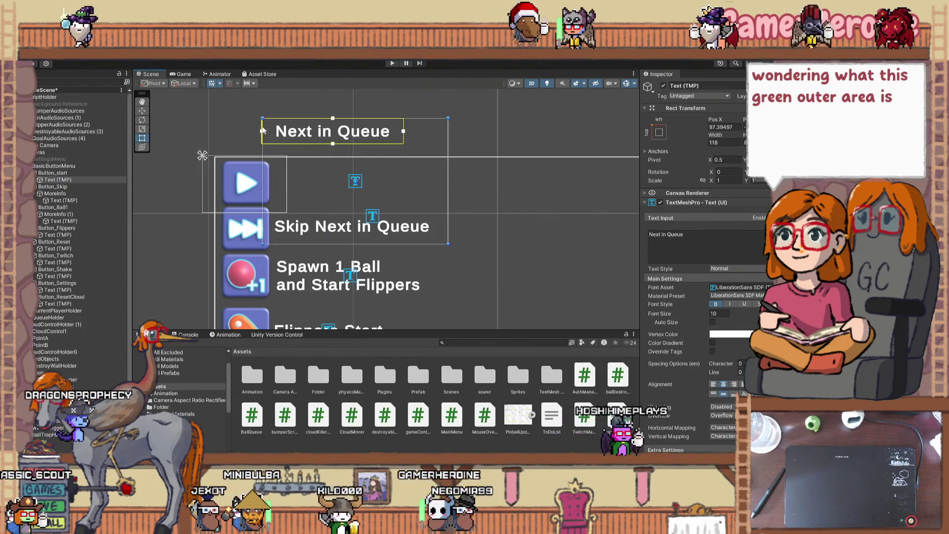
{"action": "left_click", "coordinate": [143, 111]}
{"action": "left_click_drag", "start_coordinate": [355, 148], "coordinate": [356, 202]}
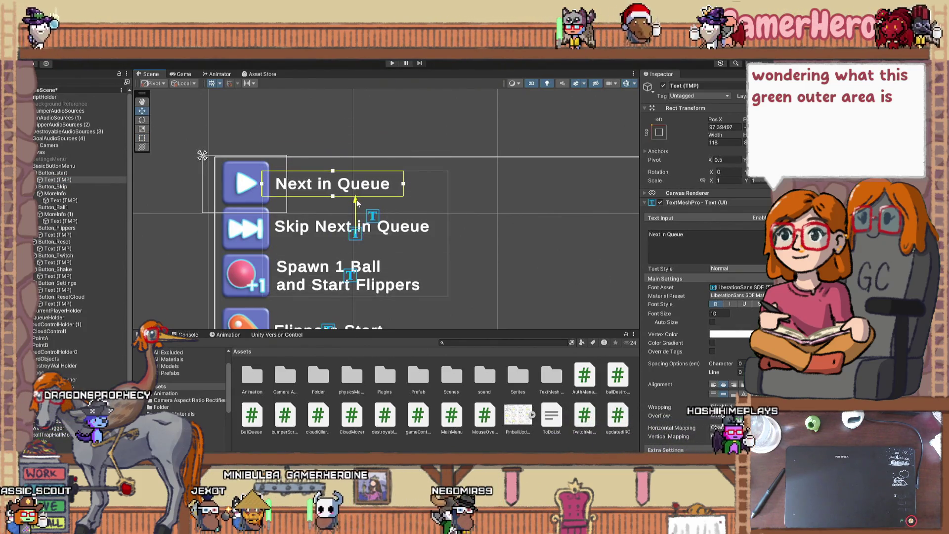
{"action": "left_click_drag", "start_coordinate": [262, 184], "coordinate": [275, 184]}
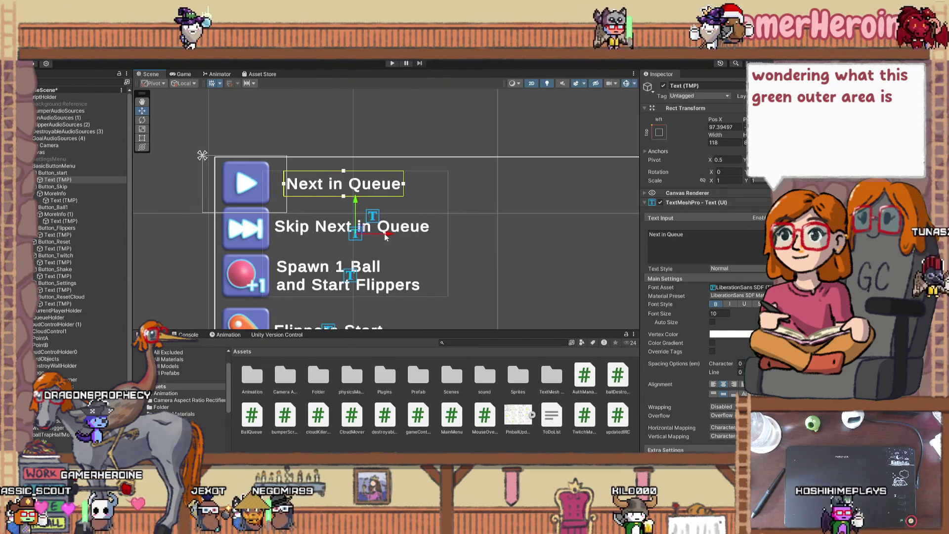
{"action": "left_click_drag", "start_coordinate": [384, 237], "coordinate": [380, 236]}
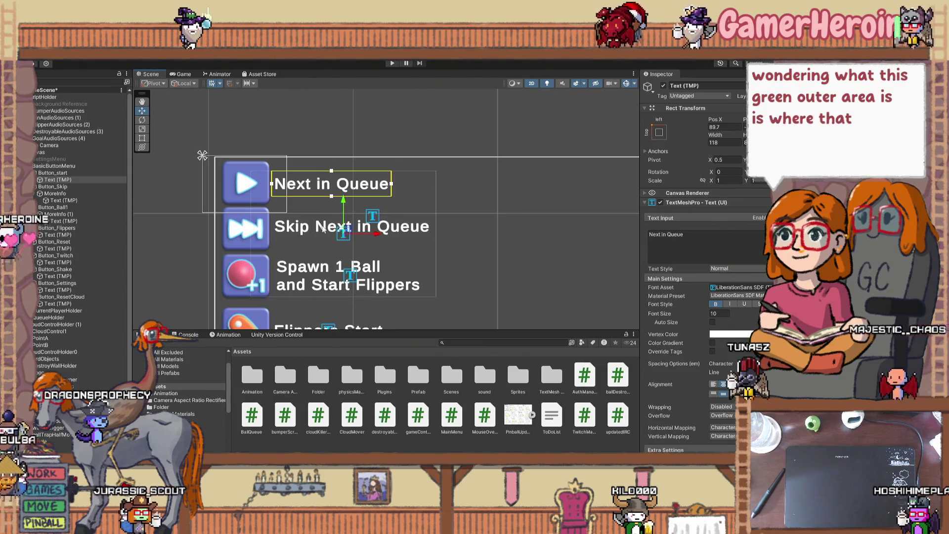
{"action": "left_click_drag", "start_coordinate": [331, 196], "coordinate": [345, 245]}
{"action": "mouse_move", "coordinate": [332, 171]}
{"action": "left_mouse_down"}
{"action": "mouse_move", "coordinate": [332, 228]}
{"action": "mouse_move", "coordinate": [342, 149]}
{"action": "left_mouse_up"}
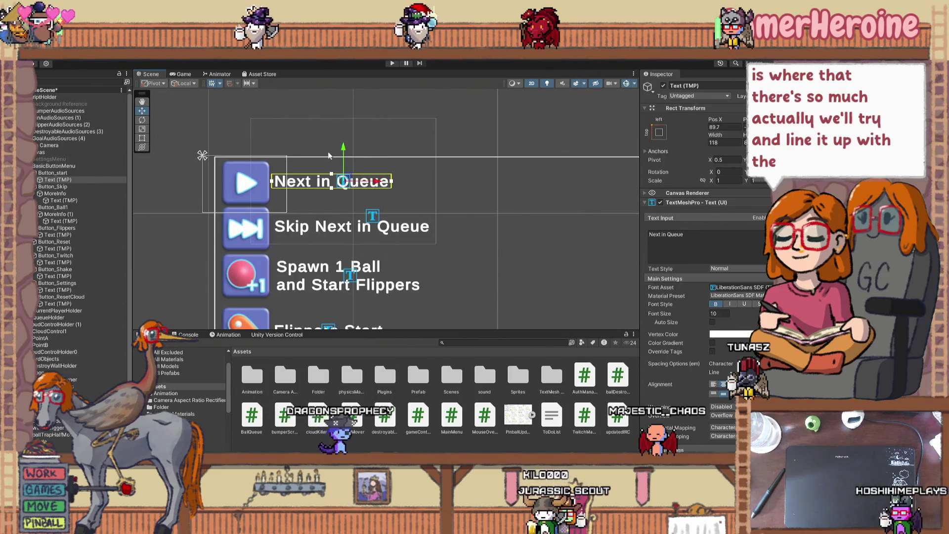
{"action": "left_click", "coordinate": [68, 173]}
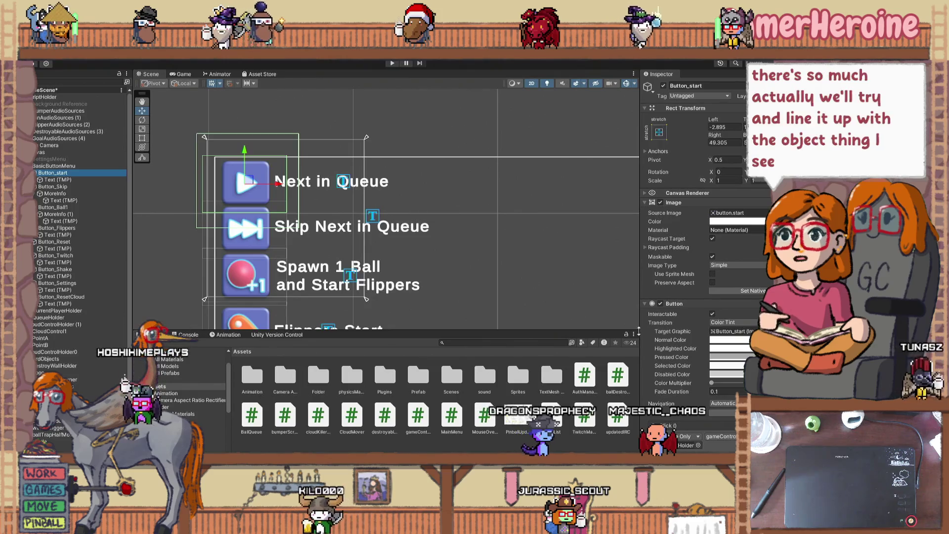
- Edit Button_start's Box Collider 2D, dragging its bottom and top edges in to fit the button
{"action": "scroll", "coordinate": [698, 356], "scroll_direction": "down", "scroll_amount": 3}
{"action": "scroll", "coordinate": [699, 383], "scroll_direction": "down", "scroll_amount": 6}
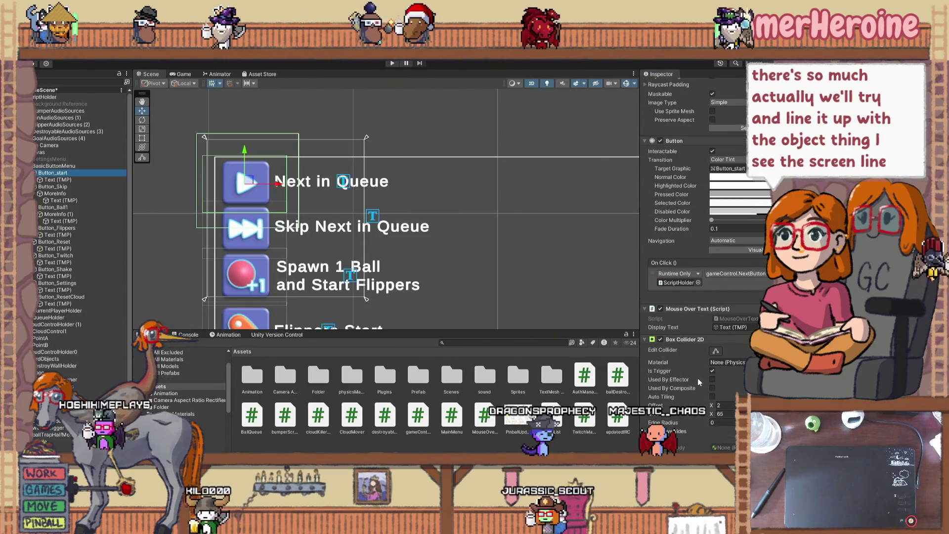
{"action": "left_click", "coordinate": [715, 351]}
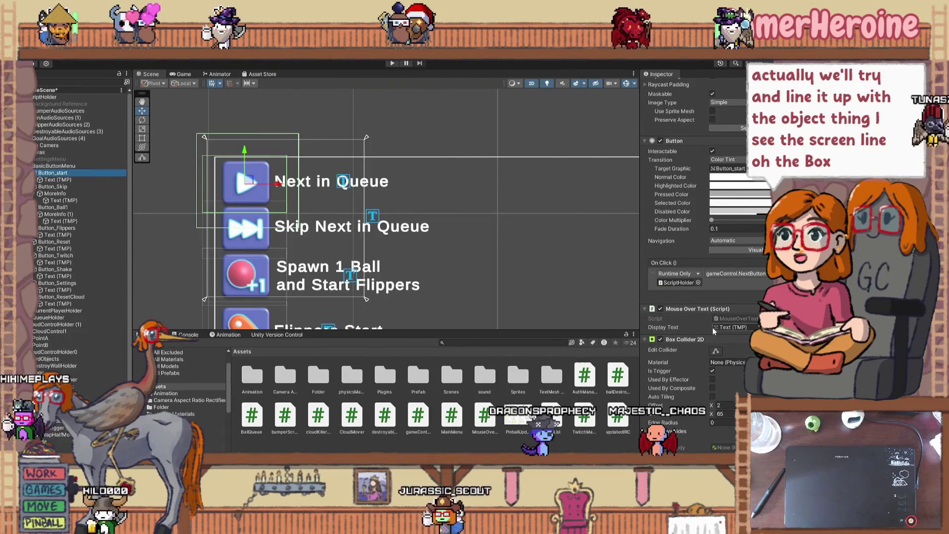
{"action": "left_click_drag", "start_coordinate": [248, 228], "coordinate": [248, 206]}
{"action": "left_click_drag", "start_coordinate": [247, 134], "coordinate": [247, 161]}
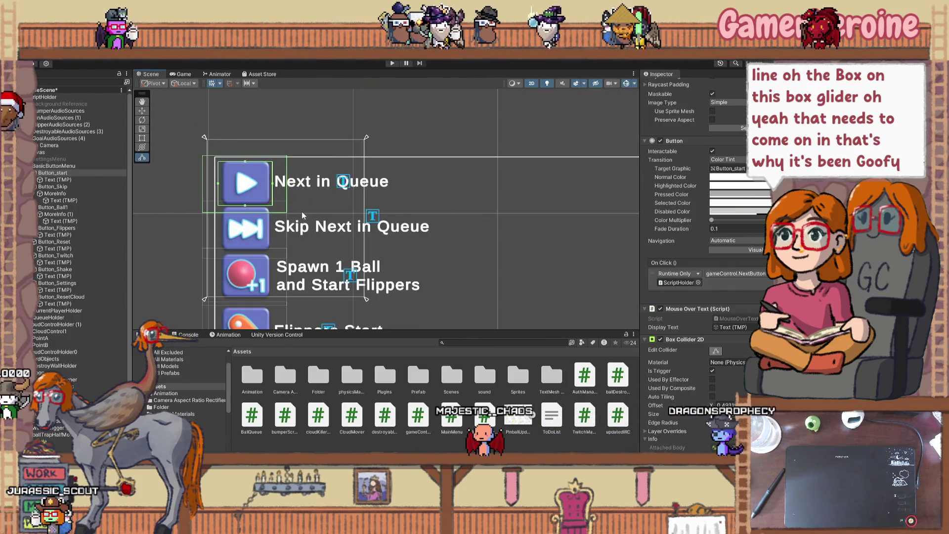
- Compare with the Skip button's collider, then inspect the Next in Queue label's components
{"action": "scroll", "coordinate": [700, 382], "scroll_direction": "down", "scroll_amount": 4}
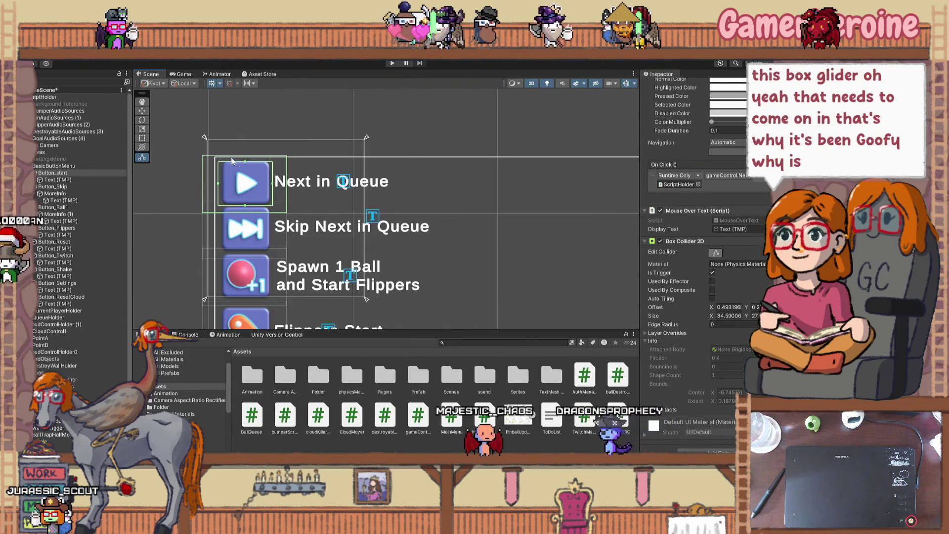
{"action": "left_click", "coordinate": [203, 162]}
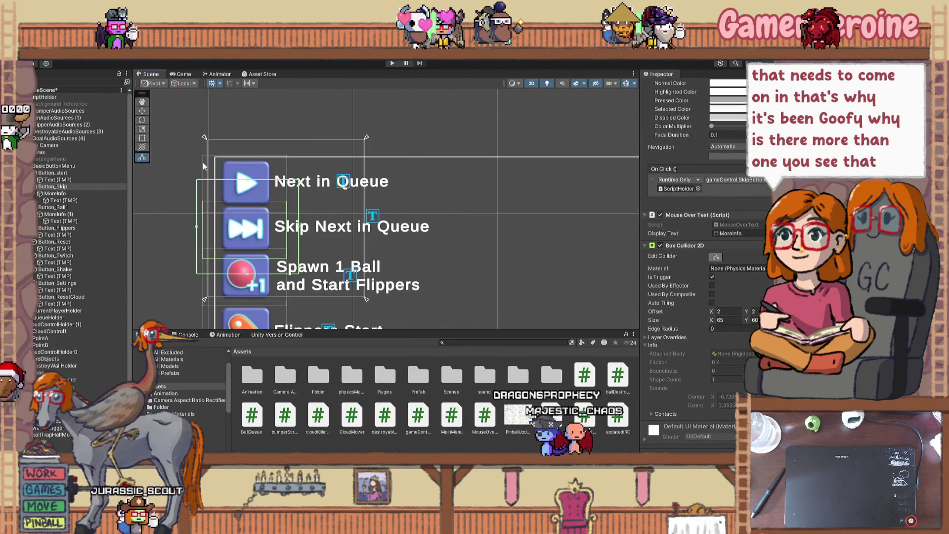
{"action": "left_click", "coordinate": [91, 173]}
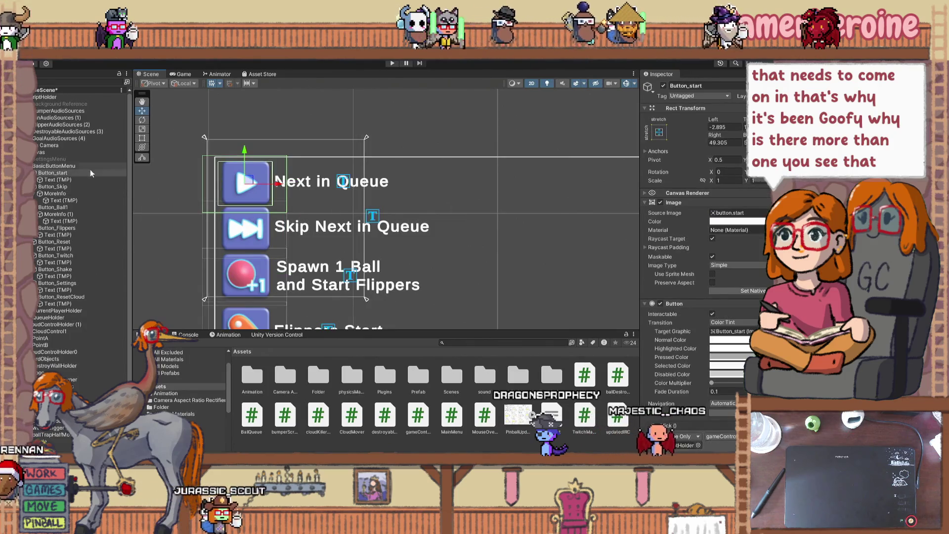
{"action": "left_click", "coordinate": [58, 180]}
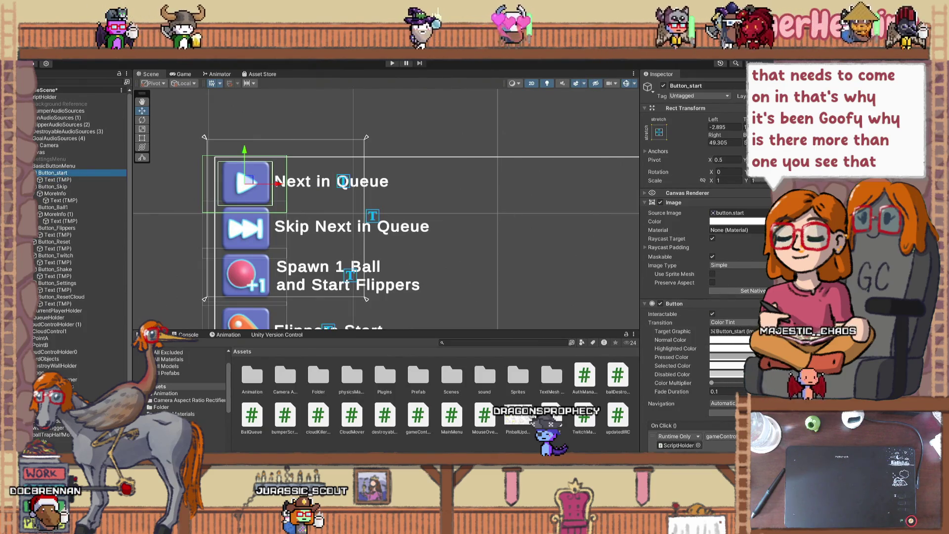
{"action": "scroll", "coordinate": [733, 290], "scroll_direction": "down", "scroll_amount": 2}
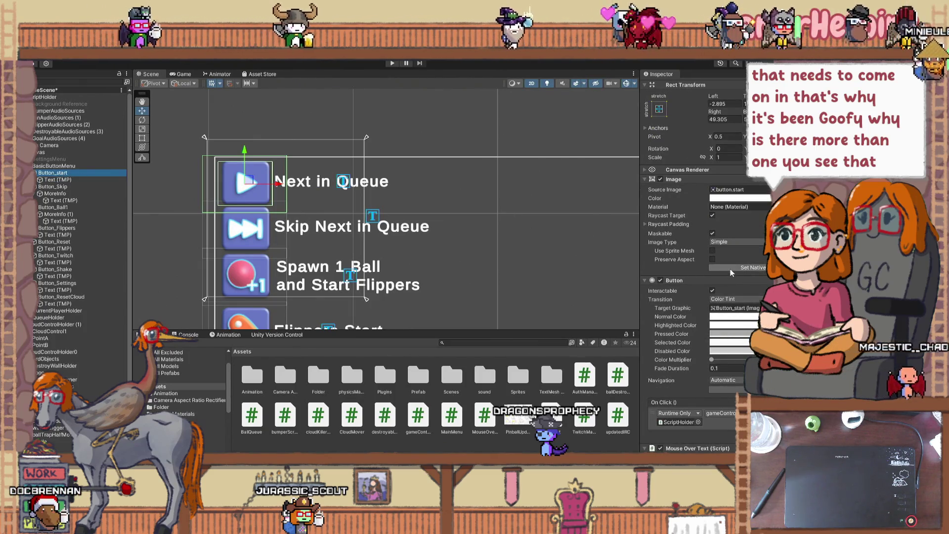
{"action": "scroll", "coordinate": [680, 310], "scroll_direction": "down", "scroll_amount": 8}
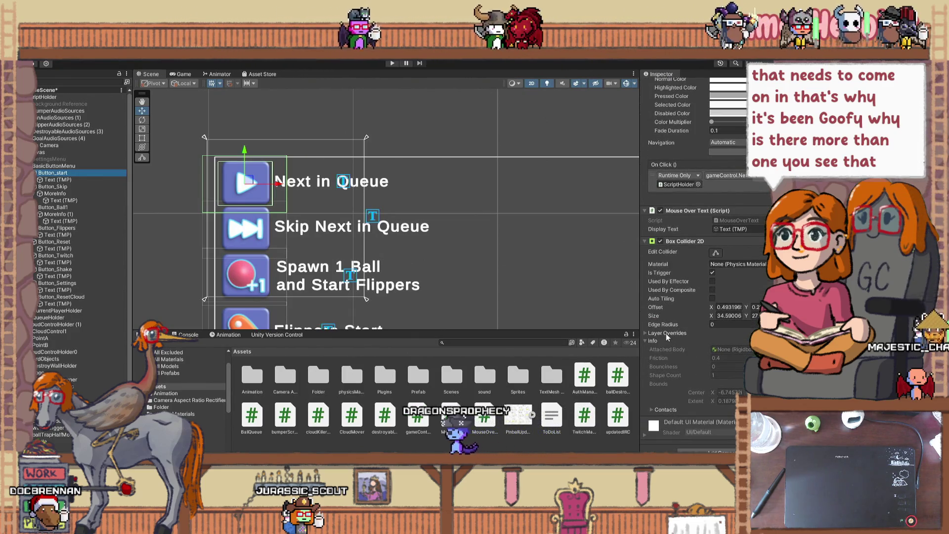
{"action": "scroll", "coordinate": [667, 336], "scroll_direction": "up", "scroll_amount": 3}
{"action": "scroll", "coordinate": [666, 334], "scroll_direction": "up", "scroll_amount": 5}
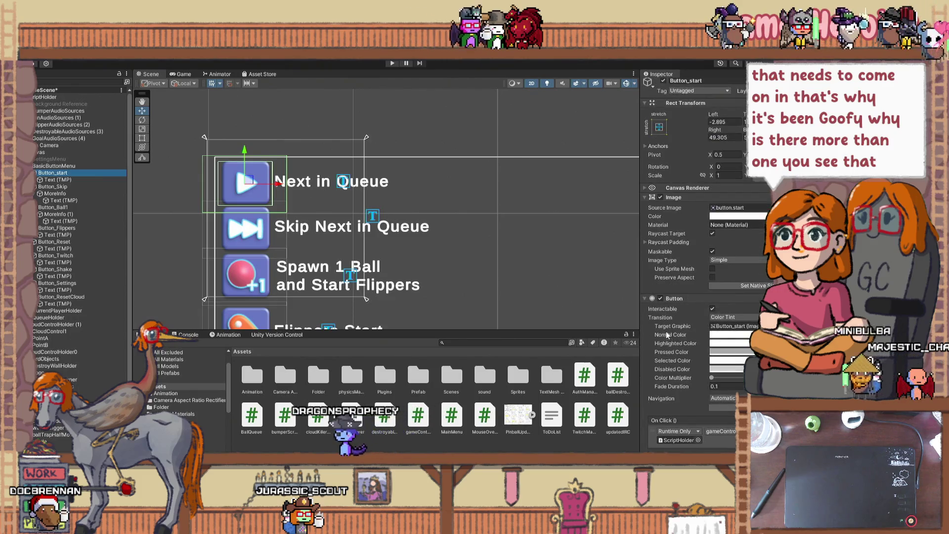
- Expand the label's Canvas Renderer settings and run the game to test the hover text
{"action": "left_click", "coordinate": [646, 188]}
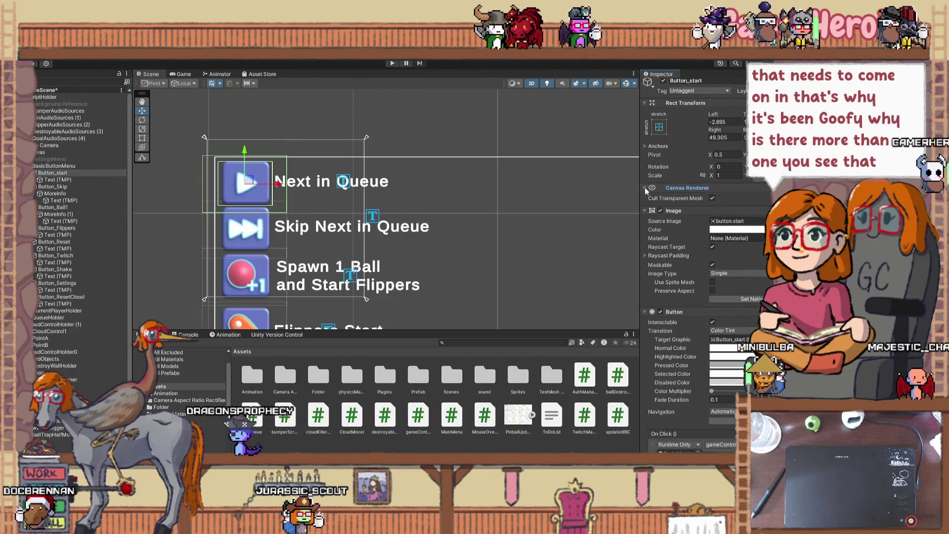
{"action": "scroll", "coordinate": [661, 307], "scroll_direction": "down", "scroll_amount": 2}
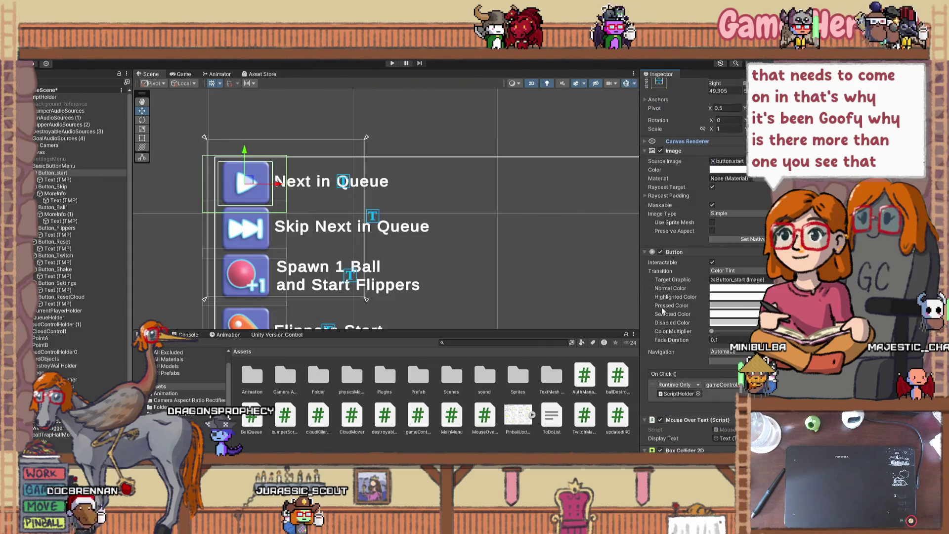
{"action": "scroll", "coordinate": [662, 307], "scroll_direction": "down", "scroll_amount": 1}
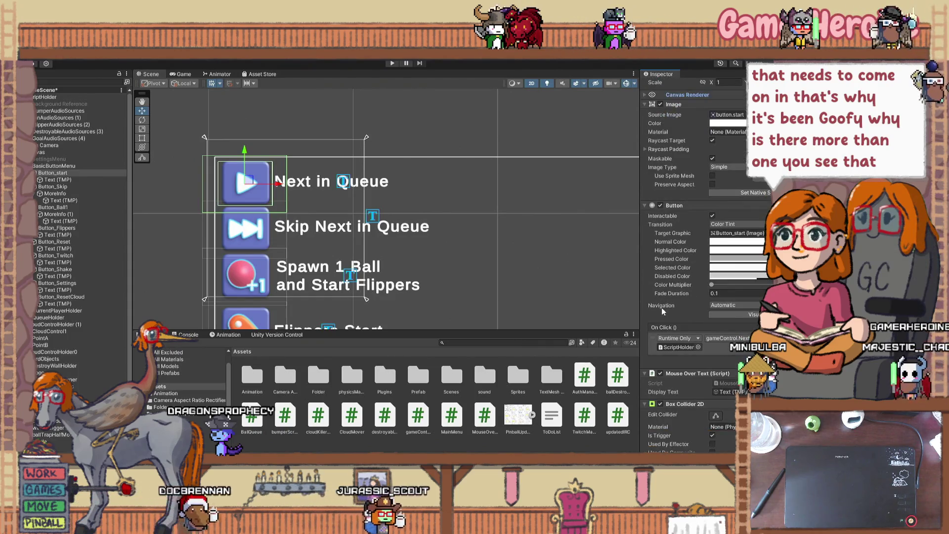
{"action": "scroll", "coordinate": [661, 308], "scroll_direction": "down", "scroll_amount": 1}
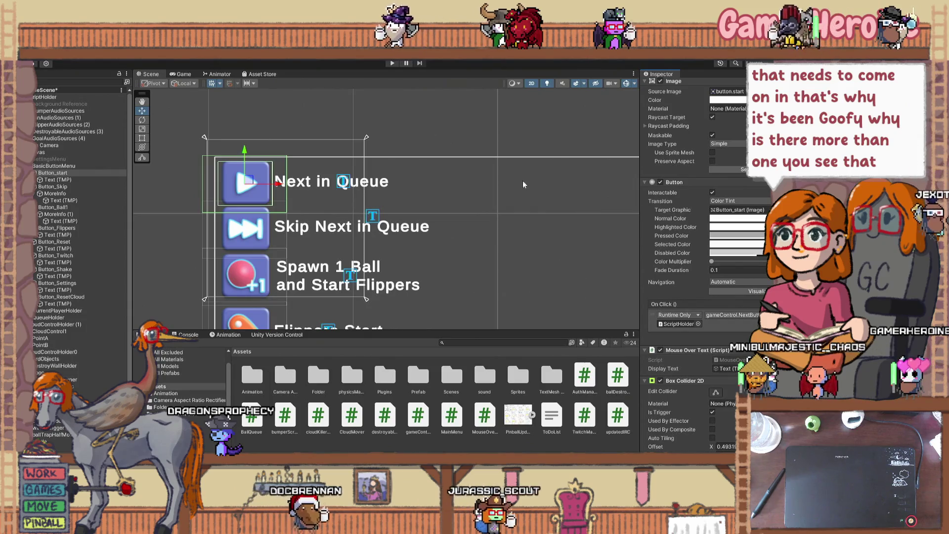
{"action": "left_click", "coordinate": [393, 63]}
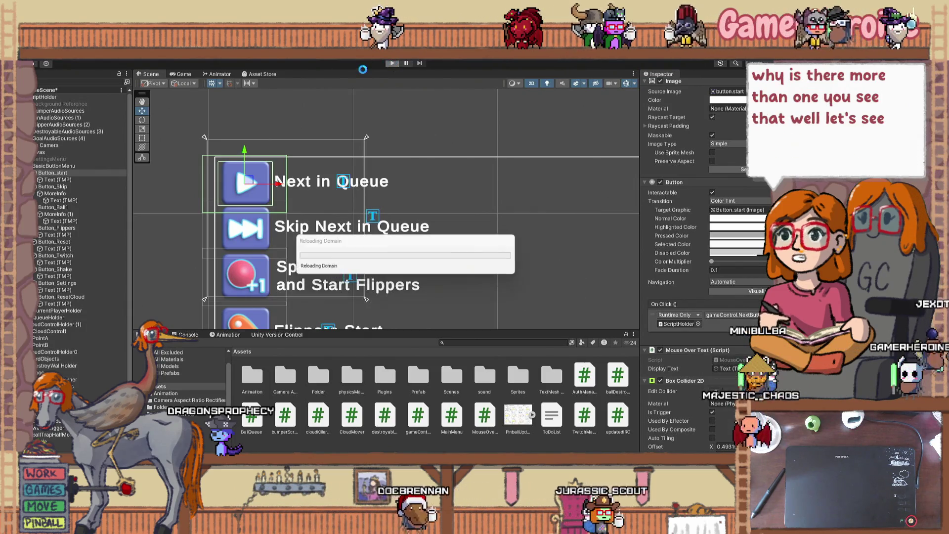
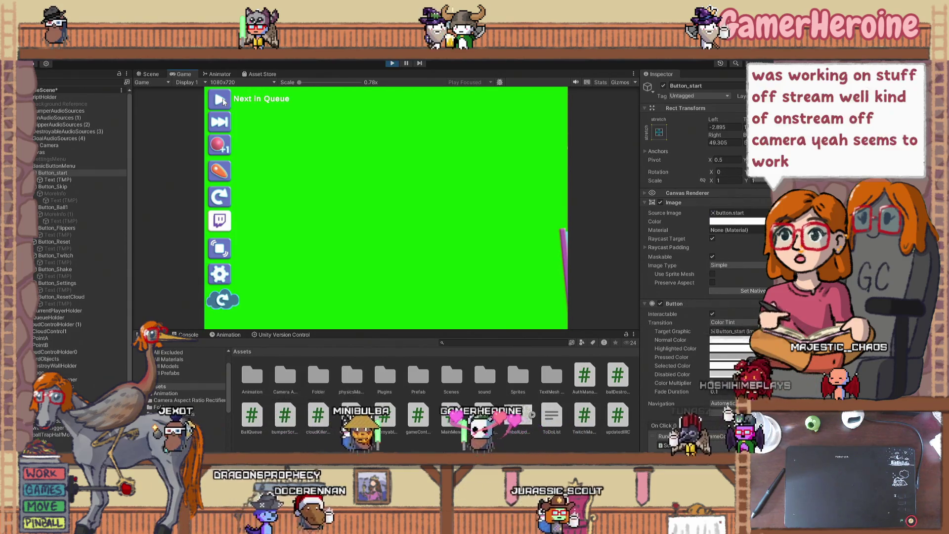
- Play-test the icon button menu's hover labels, then return to the Unity Scene view
{"action": "left_click", "coordinate": [390, 64]}
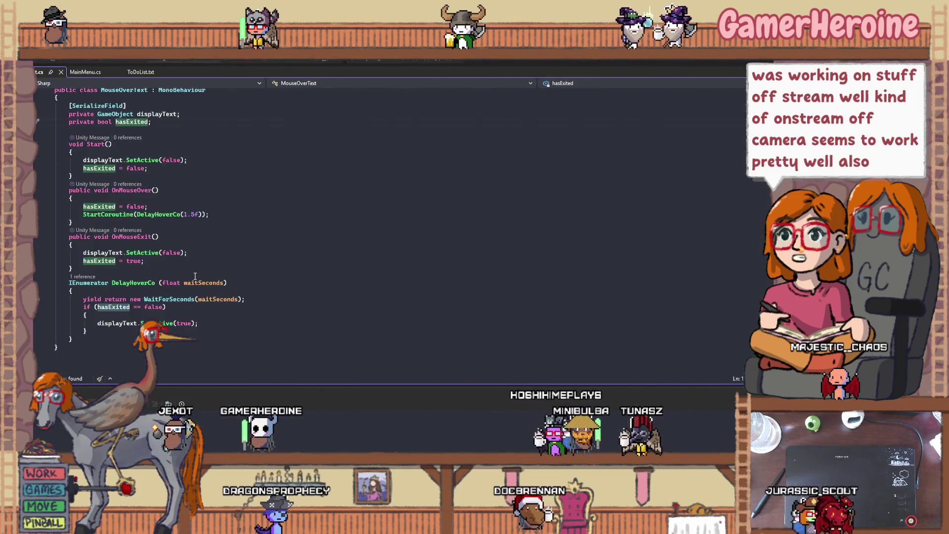
{"action": "scroll", "coordinate": [197, 277], "scroll_direction": "up", "scroll_amount": 1}
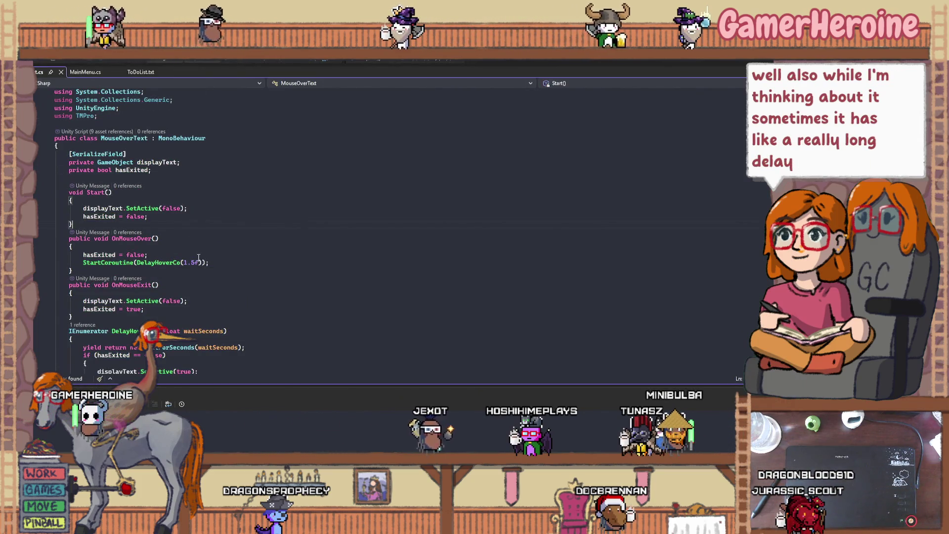
{"action": "key", "text": "alt+Tab"}
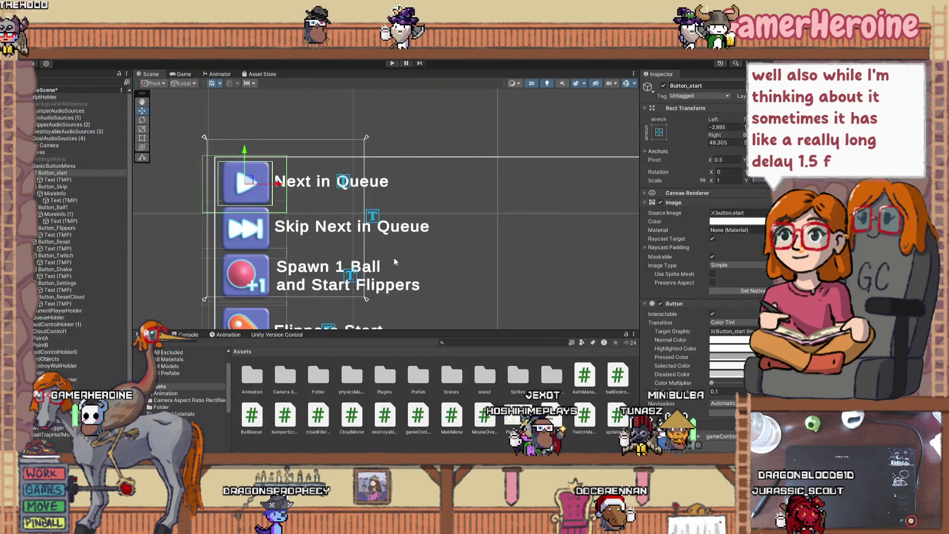
- Move Button_Skip's Text (TMP) above MoreInfo in the Hierarchy and delete MoreInfo
{"action": "left_click", "coordinate": [246, 224]}
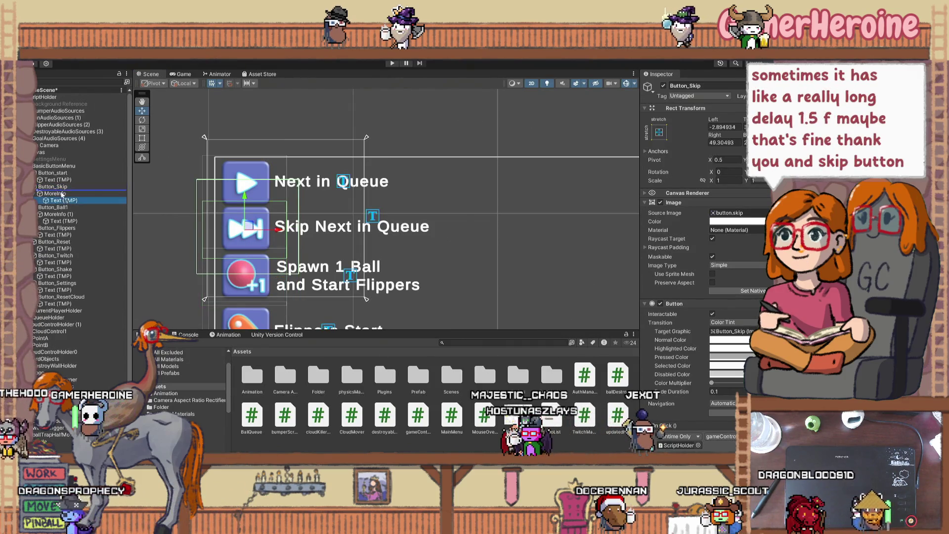
{"action": "left_click_drag", "start_coordinate": [59, 199], "coordinate": [58, 198]}
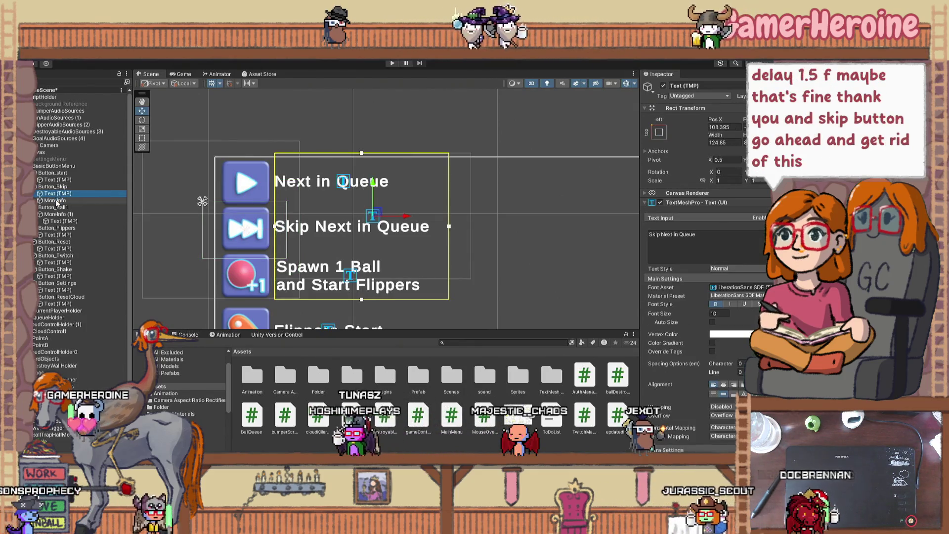
{"action": "right_click", "coordinate": [56, 200]}
{"action": "left_click", "coordinate": [78, 236]}
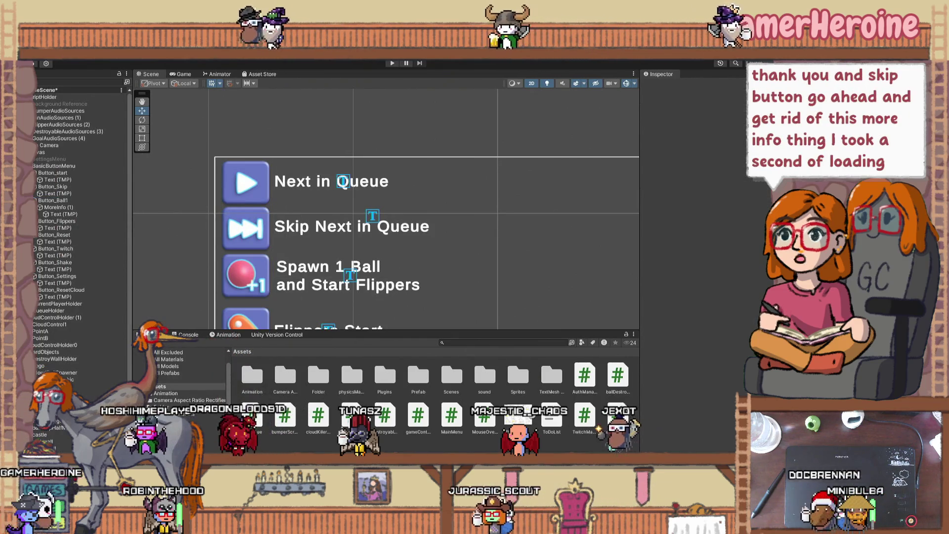
{"action": "key", "text": "alt+Tab"}
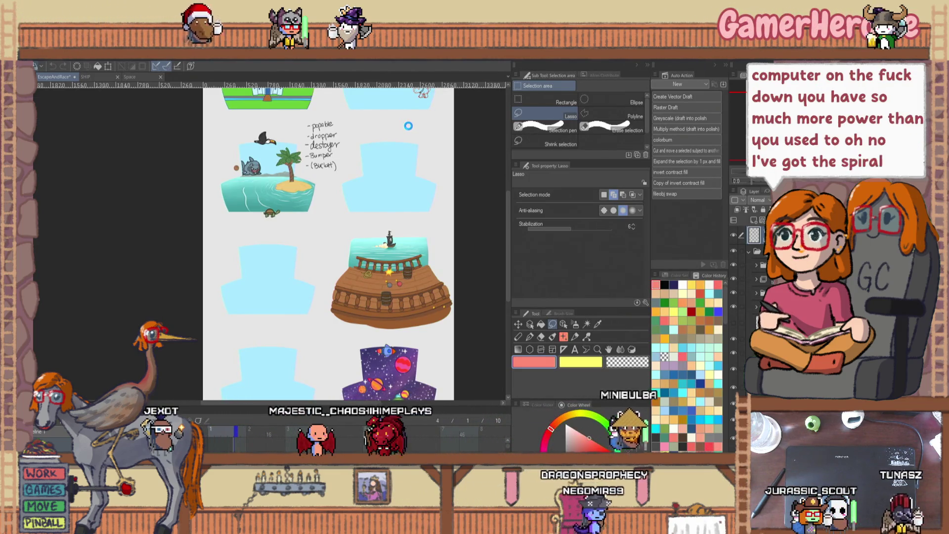
{"action": "key", "text": "alt+Tab"}
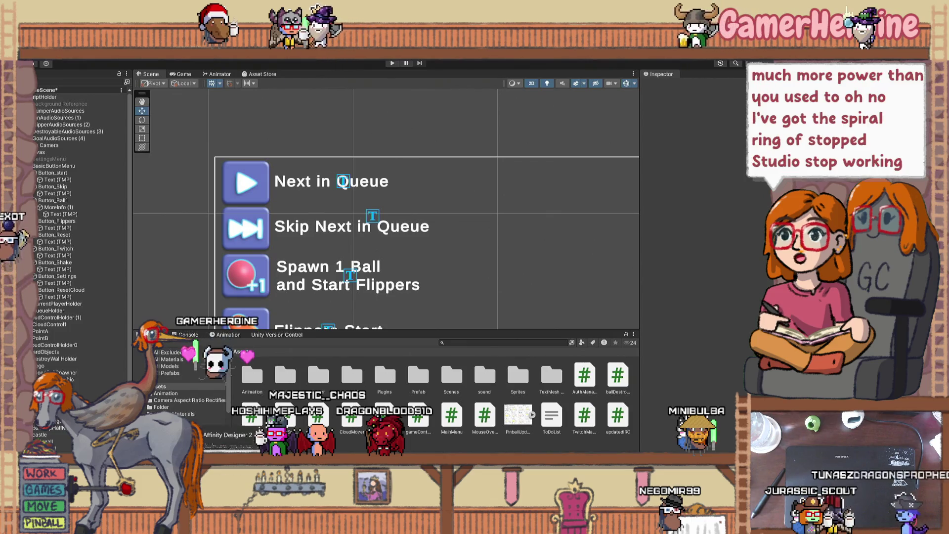
{"action": "key", "text": "alt+Tab"}
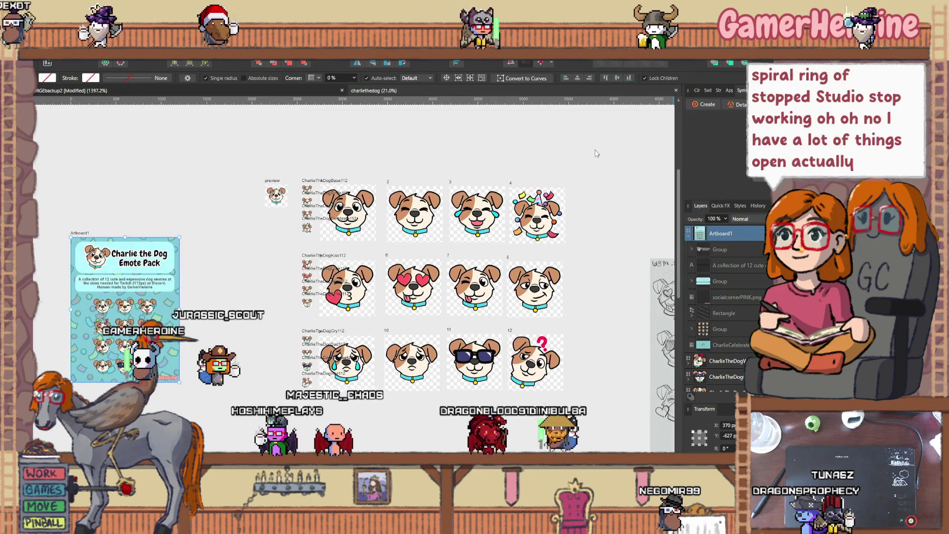
- Close the dog emote document, save the peanut artwork, and exit Affinity Designer
{"action": "key", "text": "ctrl+w"}
{"action": "key", "text": "ctrl+w"}
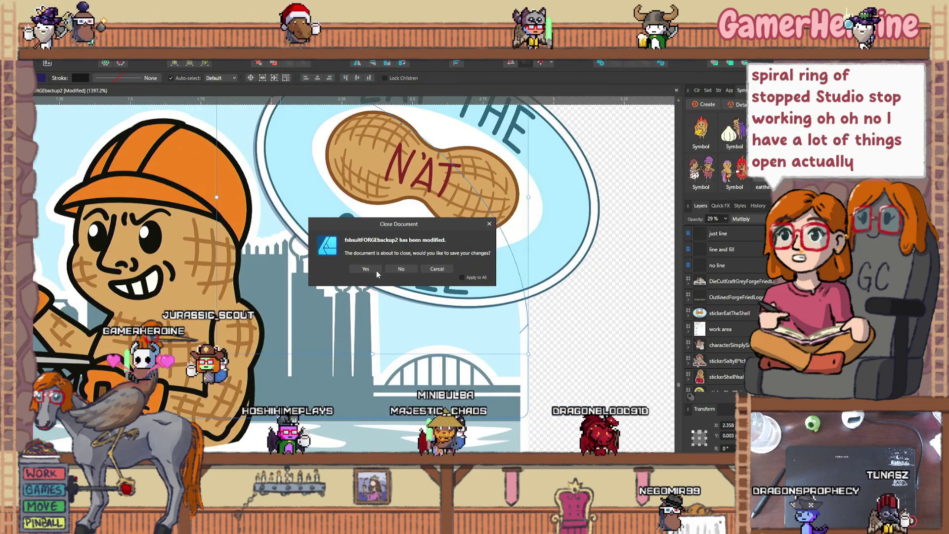
{"action": "left_click", "coordinate": [370, 269]}
{"action": "key", "text": "alt+F4"}
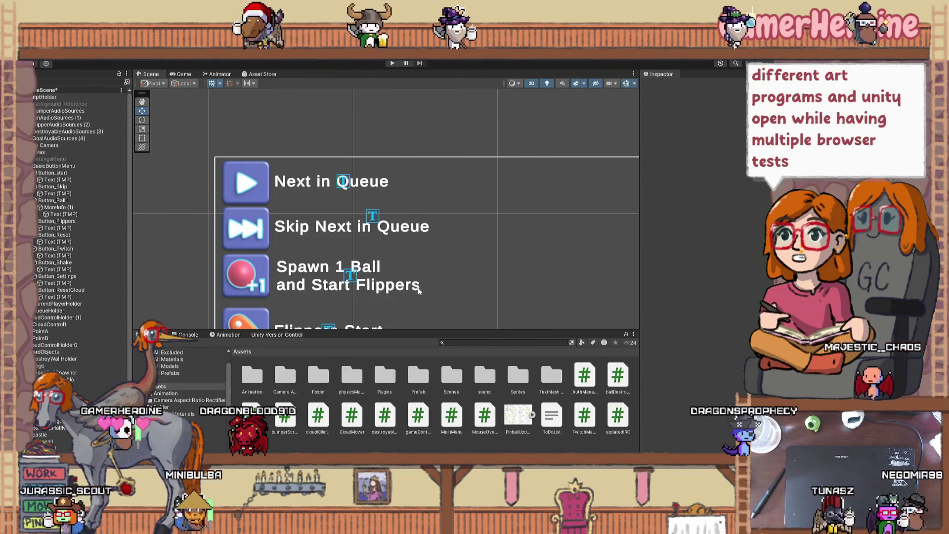
{"action": "scroll", "coordinate": [421, 251], "scroll_direction": "down", "scroll_amount": 2}
- Review the menu buttons, then turn on Edit Collider for Button_Skip's Box Collider 2D
{"action": "scroll", "coordinate": [421, 250], "scroll_direction": "down", "scroll_amount": 2}
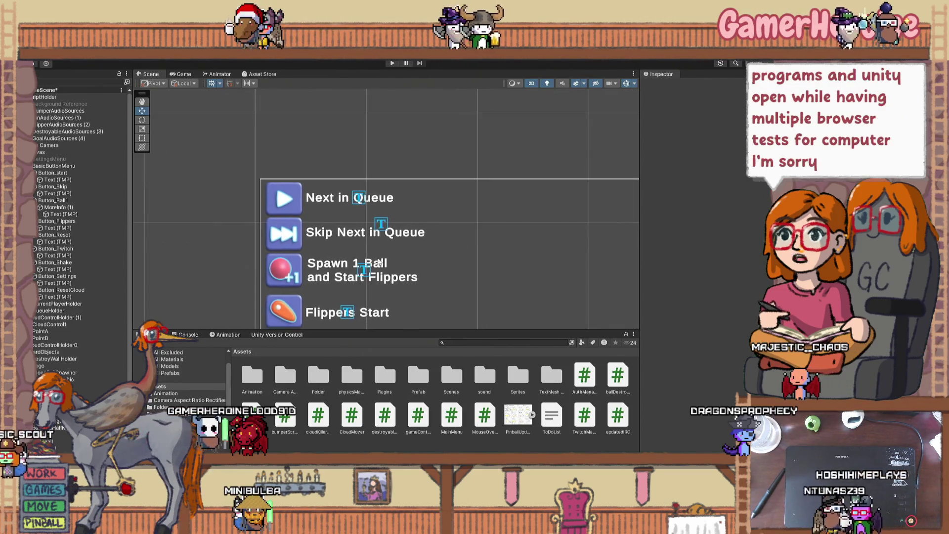
{"action": "left_click", "coordinate": [335, 269]}
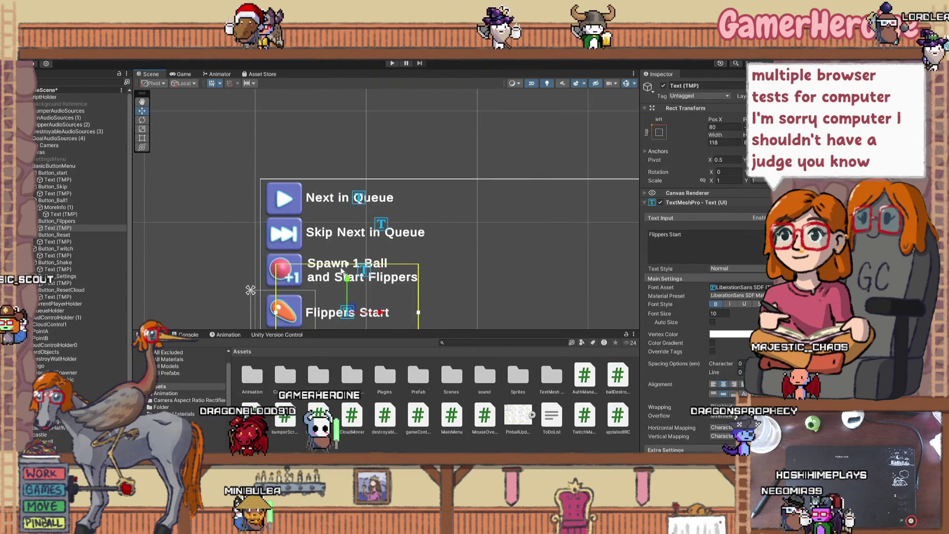
{"action": "left_click", "coordinate": [280, 267]}
{"action": "scroll", "coordinate": [282, 257], "scroll_direction": "up", "scroll_amount": 1}
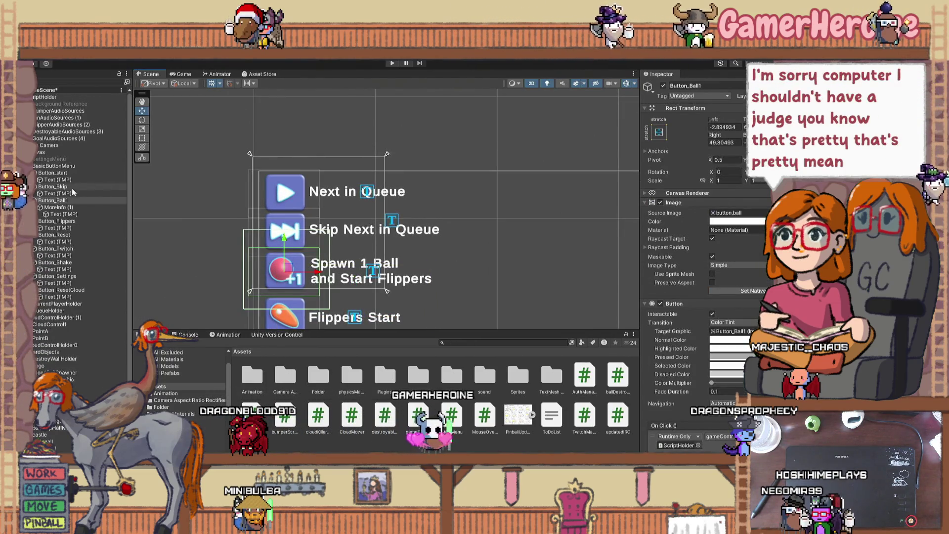
{"action": "scroll", "coordinate": [704, 324], "scroll_direction": "down", "scroll_amount": 4}
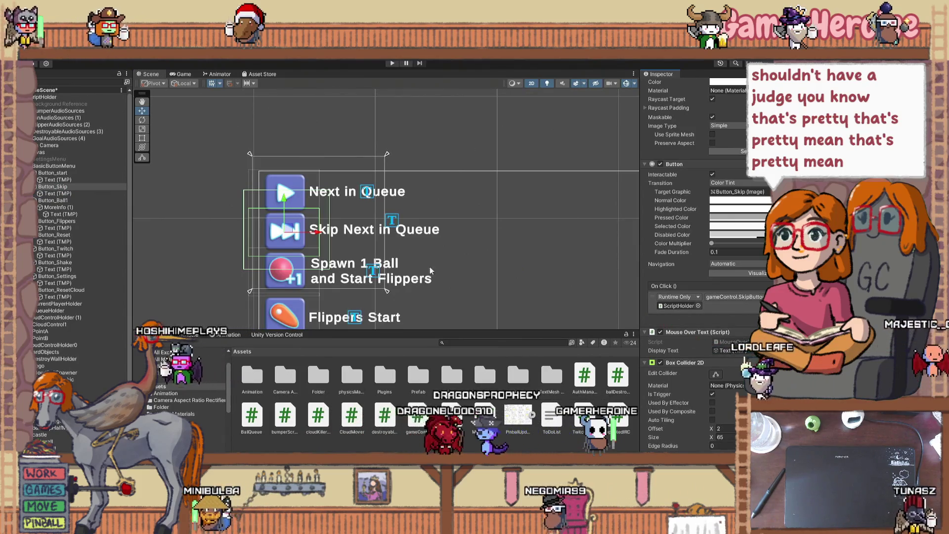
{"action": "left_click", "coordinate": [64, 173]}
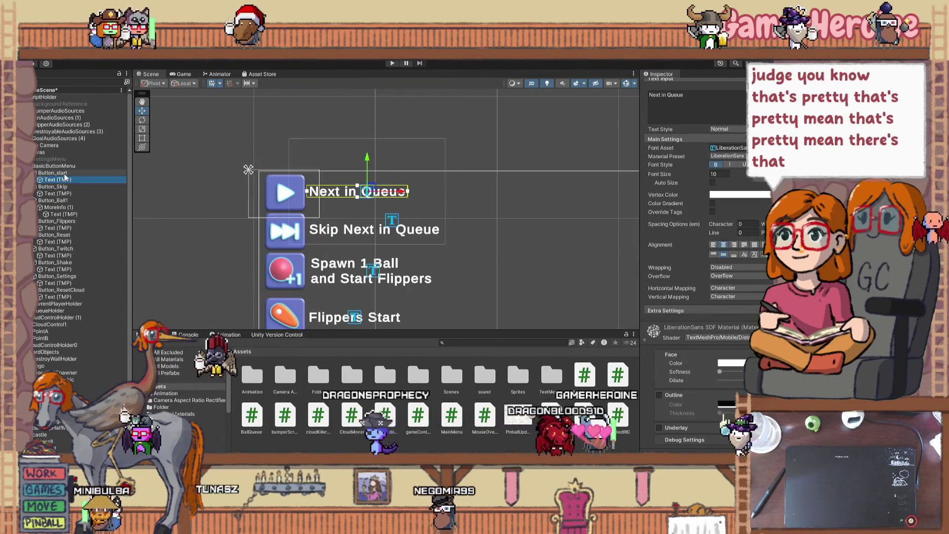
{"action": "left_click", "coordinate": [53, 187]}
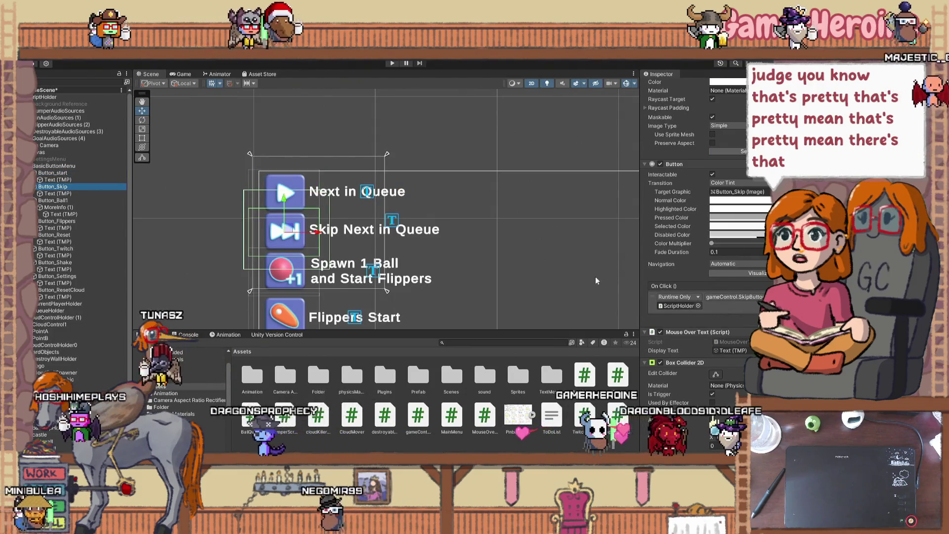
{"action": "scroll", "coordinate": [712, 346], "scroll_direction": "down", "scroll_amount": 2}
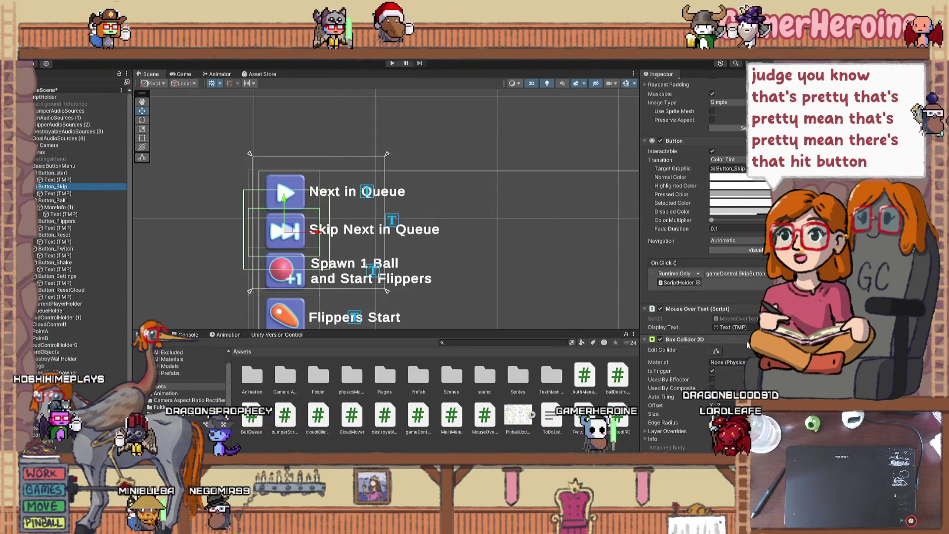
{"action": "left_click", "coordinate": [717, 351]}
{"action": "scroll", "coordinate": [228, 232], "scroll_direction": "up", "scroll_amount": 4}
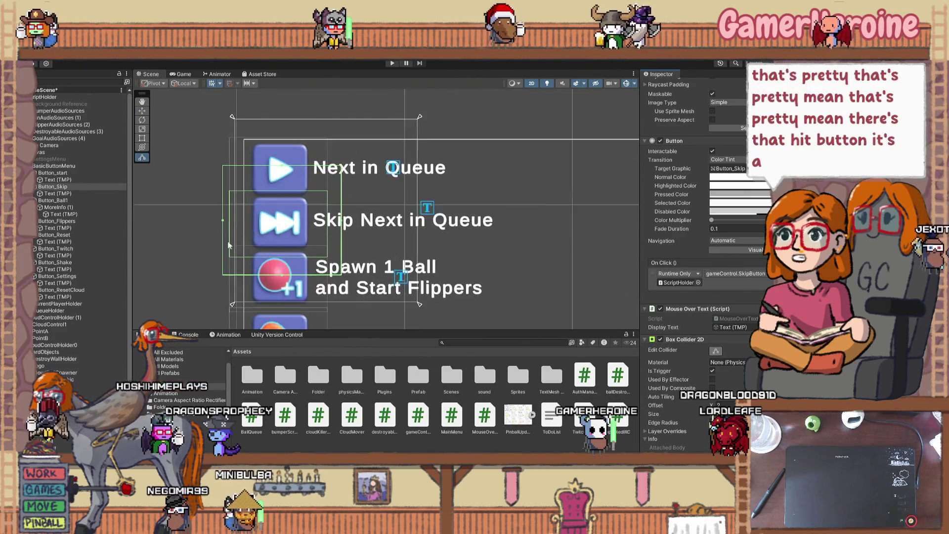
- Fit the Skip button's box collider to its icon by pulling in all four edges
{"action": "left_click_drag", "start_coordinate": [222, 224], "coordinate": [255, 222]}
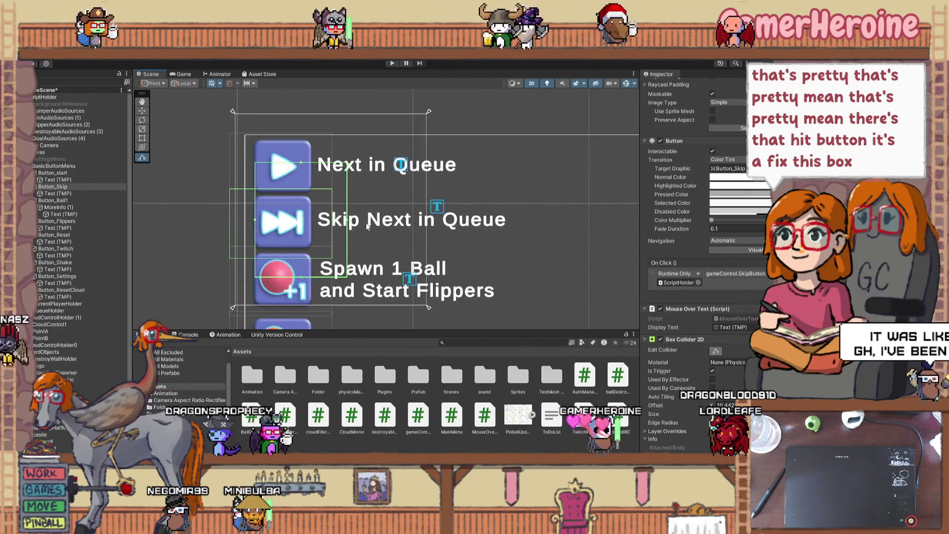
{"action": "left_click_drag", "start_coordinate": [348, 221], "coordinate": [312, 221]}
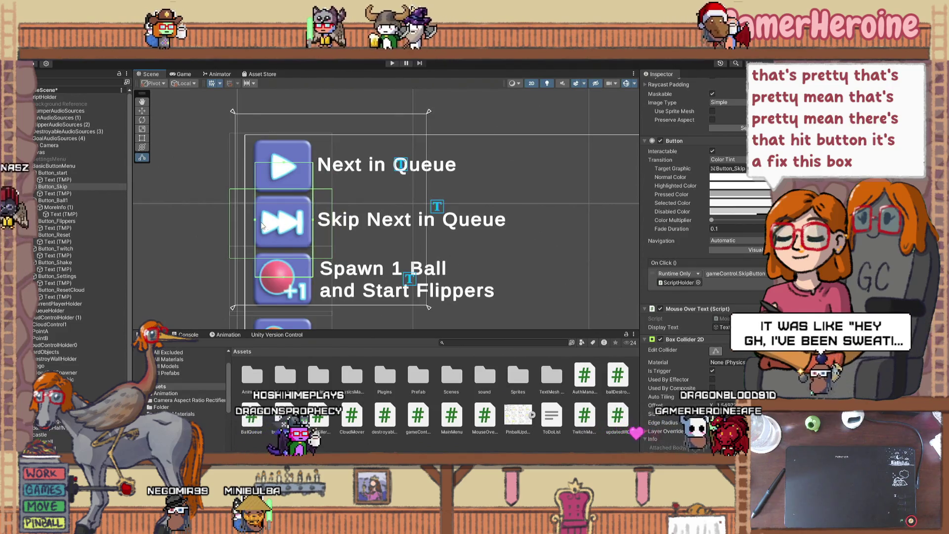
{"action": "left_click_drag", "start_coordinate": [254, 220], "coordinate": [253, 221]}
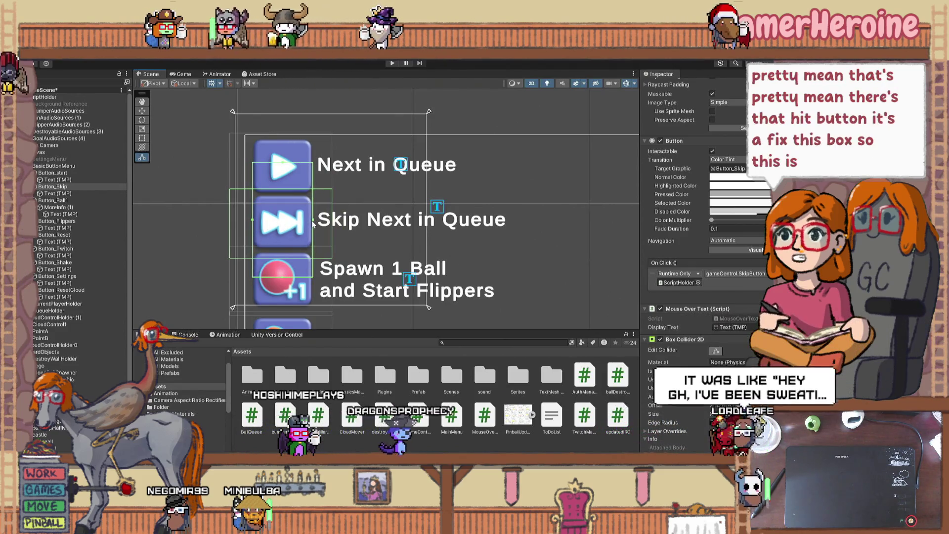
{"action": "left_click_drag", "start_coordinate": [314, 223], "coordinate": [313, 223]}
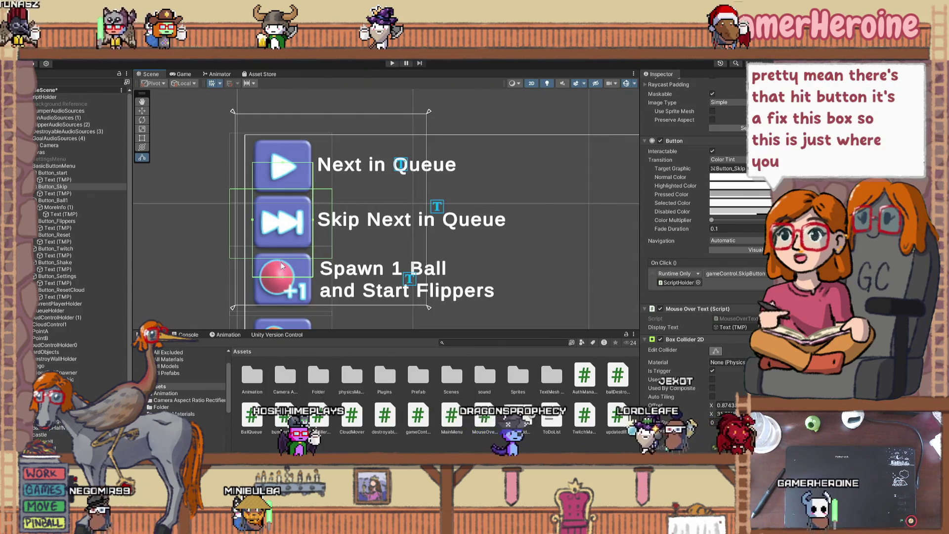
{"action": "left_click_drag", "start_coordinate": [282, 277], "coordinate": [282, 250]}
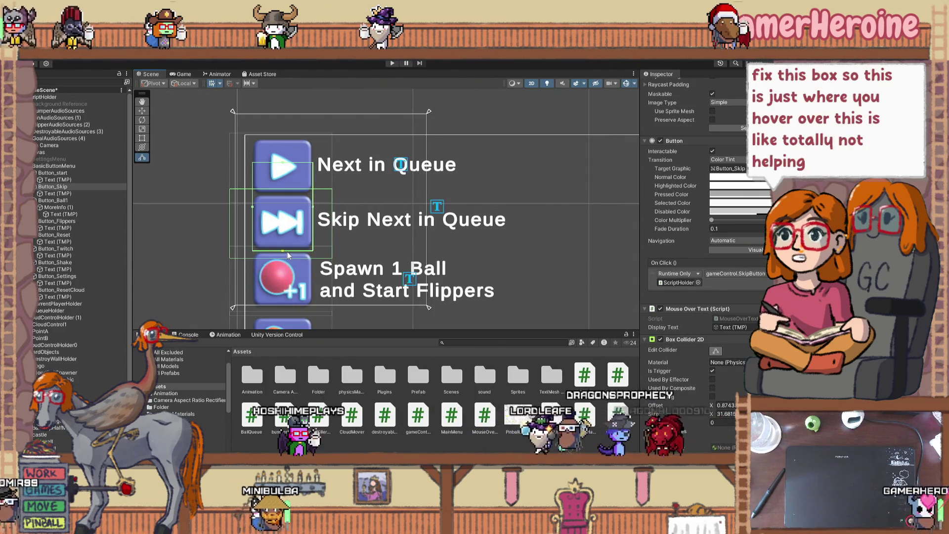
{"action": "left_click_drag", "start_coordinate": [282, 163], "coordinate": [282, 193]}
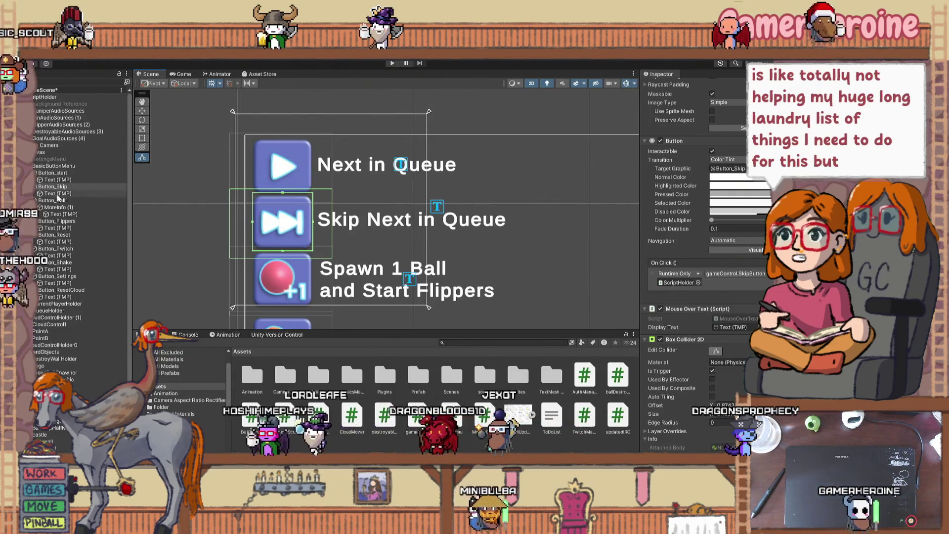
- Shrink Button_Ball1's collider left, right and top edges to the red ball icon
{"action": "left_click", "coordinate": [302, 288]}
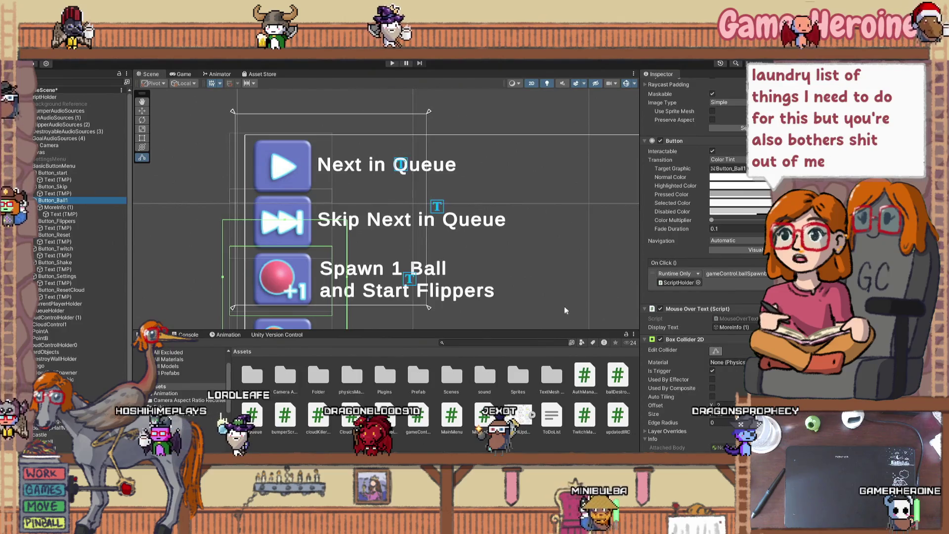
{"action": "left_click_drag", "start_coordinate": [223, 279], "coordinate": [251, 278]}
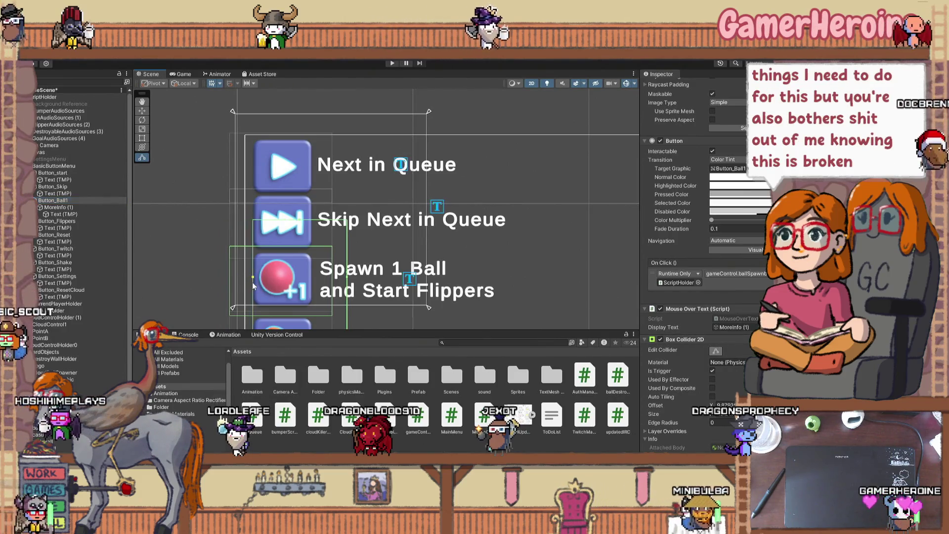
{"action": "left_click_drag", "start_coordinate": [347, 280], "coordinate": [323, 279]}
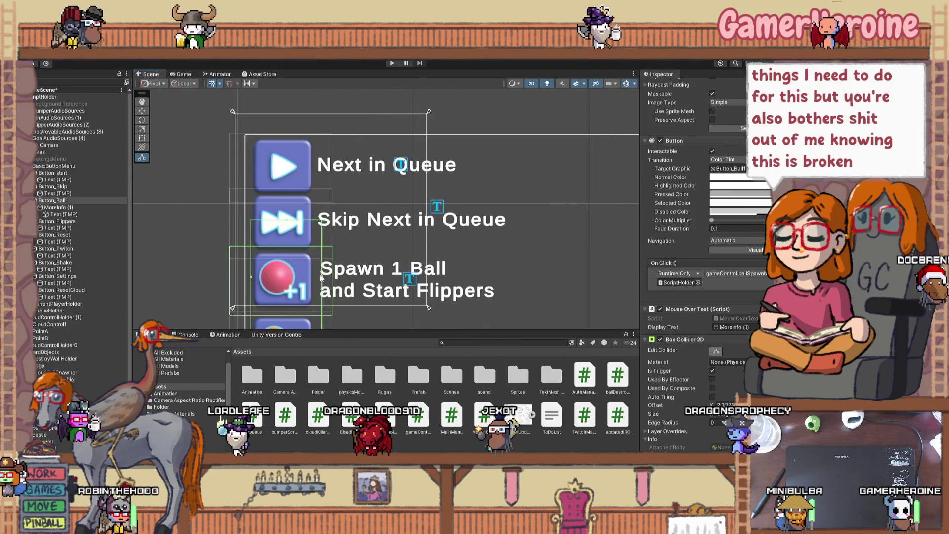
{"action": "left_click_drag", "start_coordinate": [284, 221], "coordinate": [285, 247]}
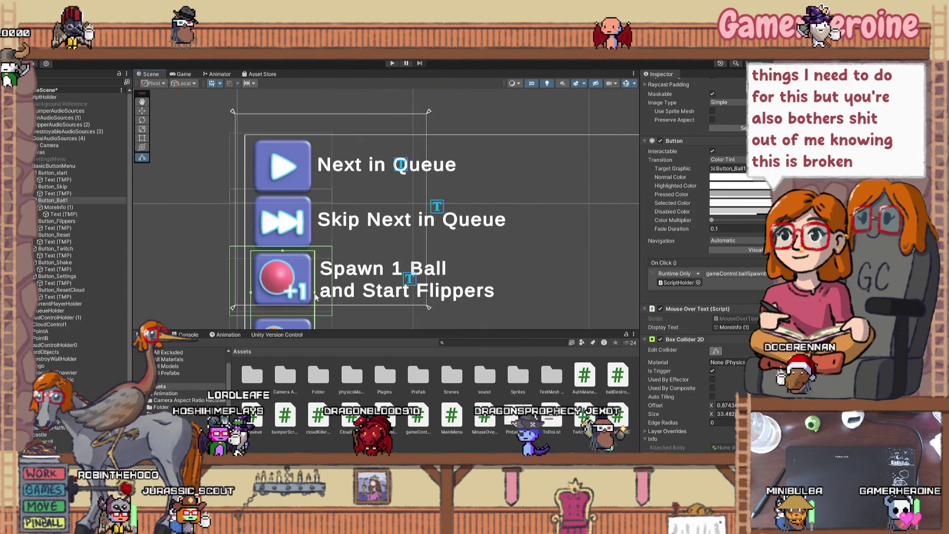
{"action": "scroll", "coordinate": [315, 297], "scroll_direction": "down", "scroll_amount": 2}
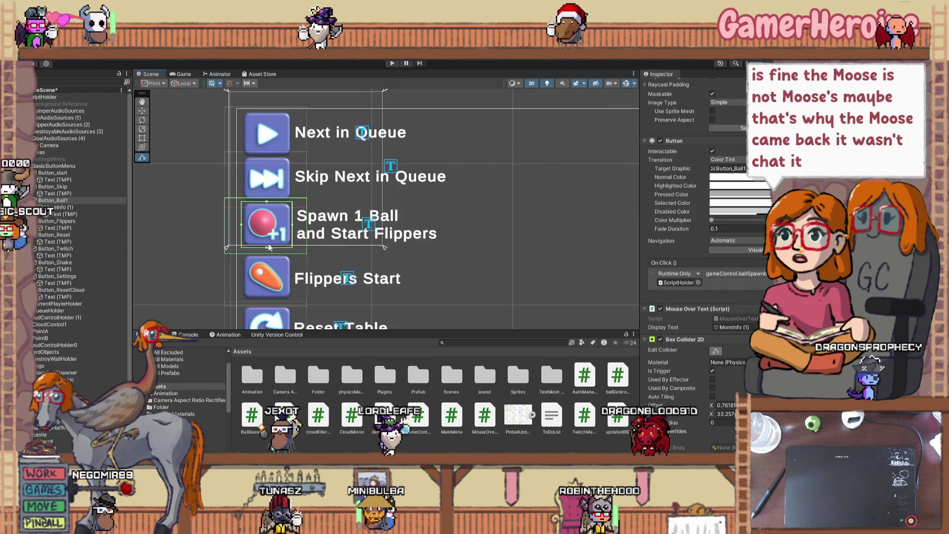
{"action": "scroll", "coordinate": [265, 247], "scroll_direction": "up", "scroll_amount": 2}
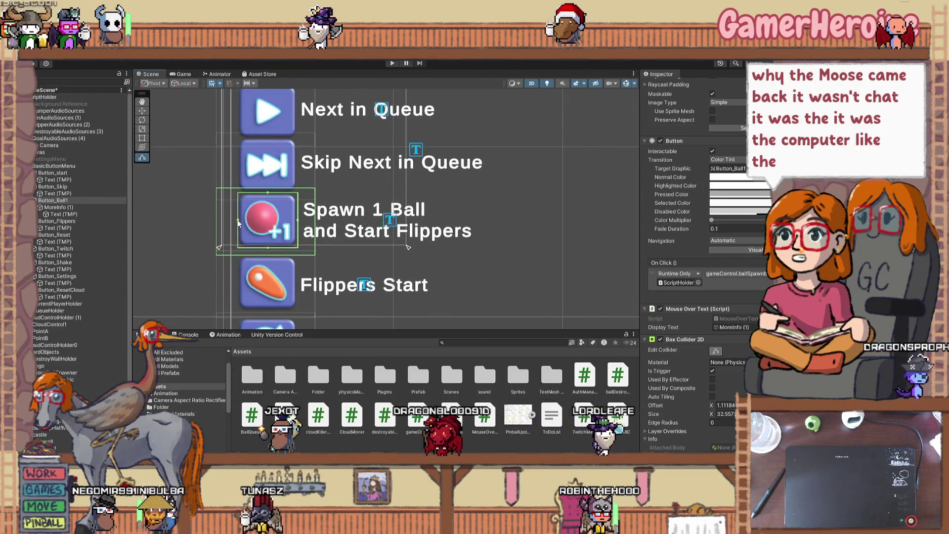
{"action": "left_click", "coordinate": [262, 289]}
{"action": "scroll", "coordinate": [264, 287], "scroll_direction": "down", "scroll_amount": 2}
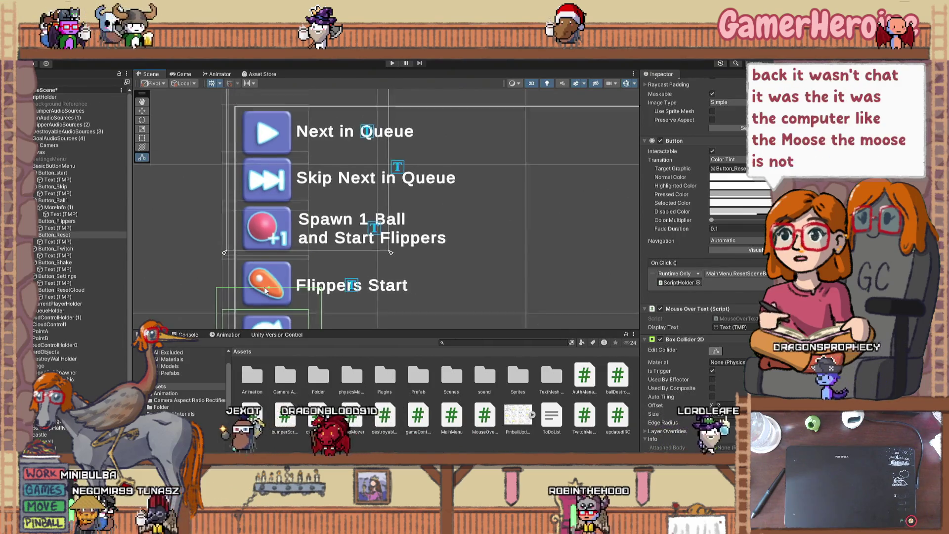
- Pull Button_Flippers' collider left, right and top edges in around the flipper icon
{"action": "scroll", "coordinate": [229, 284], "scroll_direction": "down", "scroll_amount": 1}
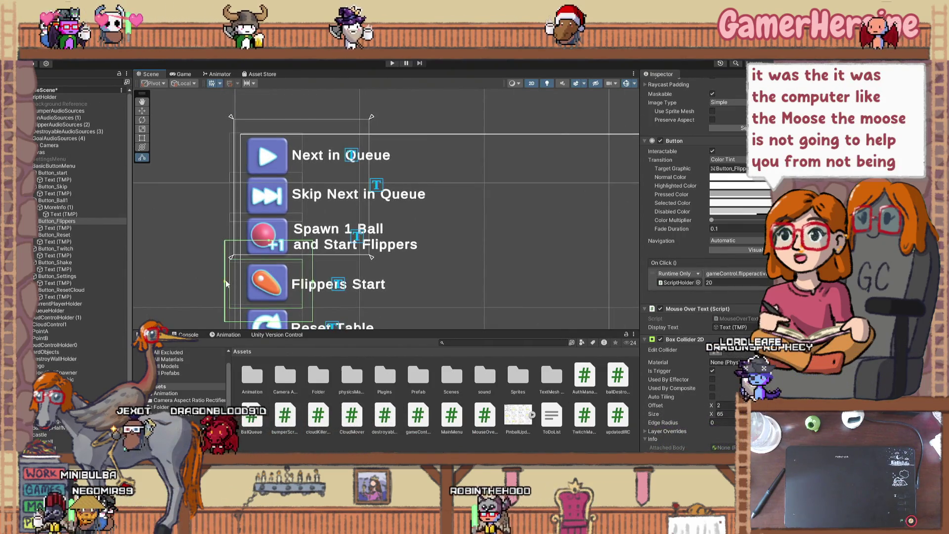
{"action": "left_click_drag", "start_coordinate": [226, 283], "coordinate": [243, 287]}
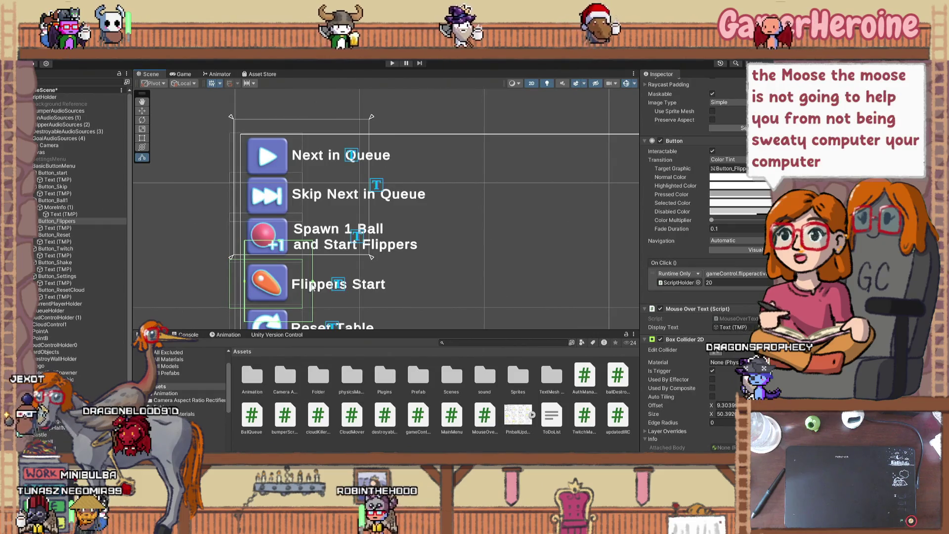
{"action": "left_click_drag", "start_coordinate": [296, 285], "coordinate": [290, 286]}
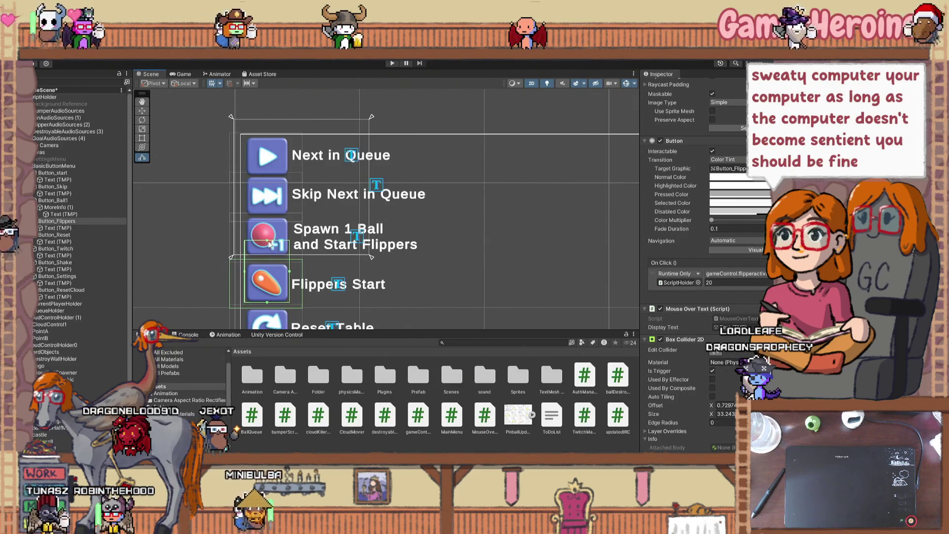
{"action": "left_click_drag", "start_coordinate": [269, 246], "coordinate": [271, 262]}
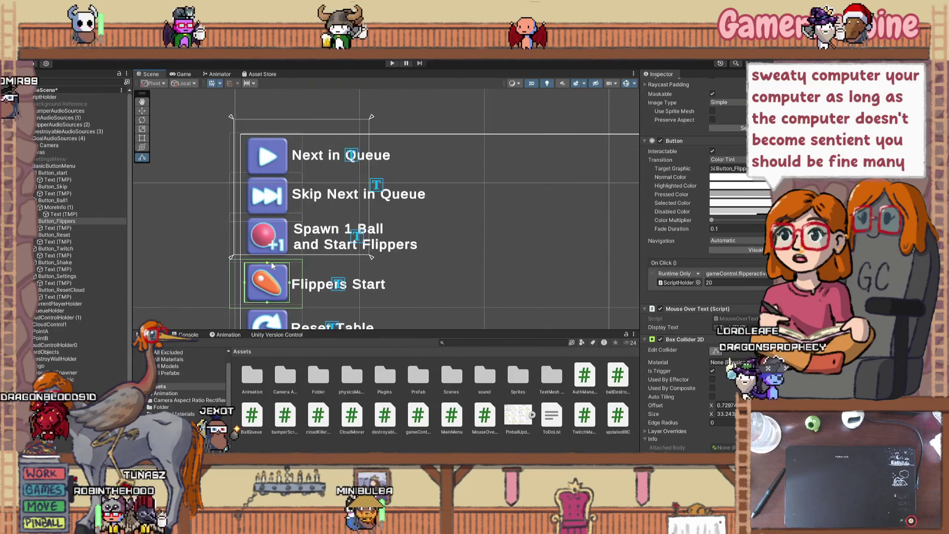
{"action": "scroll", "coordinate": [307, 276], "scroll_direction": "down", "scroll_amount": 1}
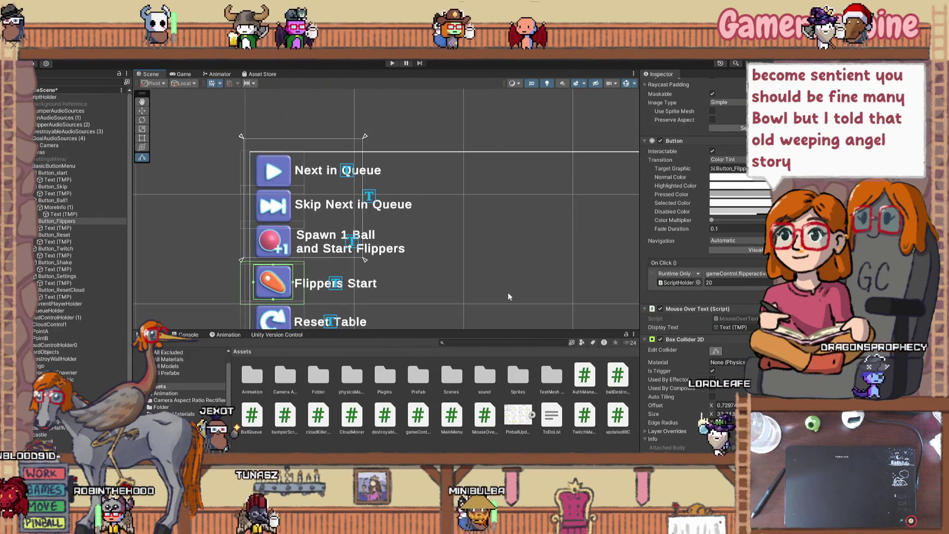
{"action": "left_click_drag", "start_coordinate": [508, 292], "coordinate": [505, 246]}
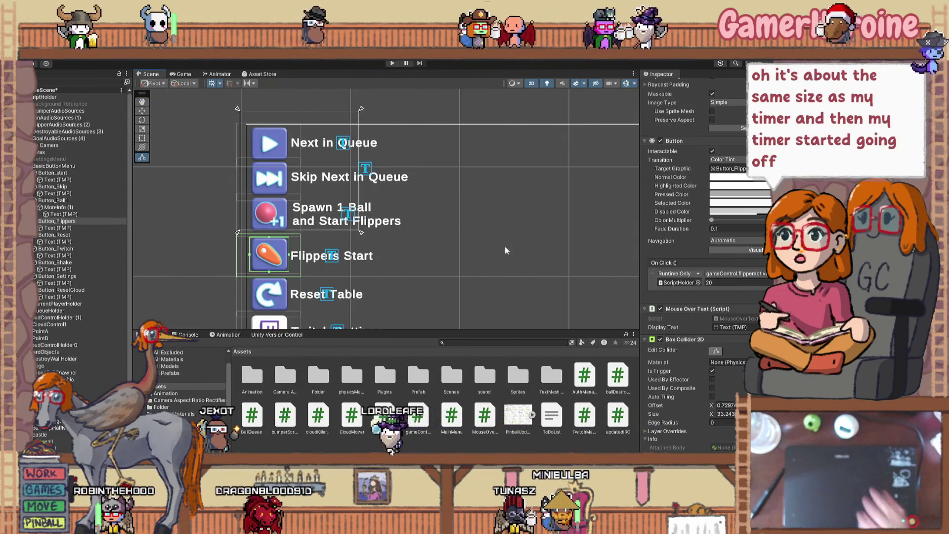
{"action": "scroll", "coordinate": [272, 292], "scroll_direction": "up", "scroll_amount": 3}
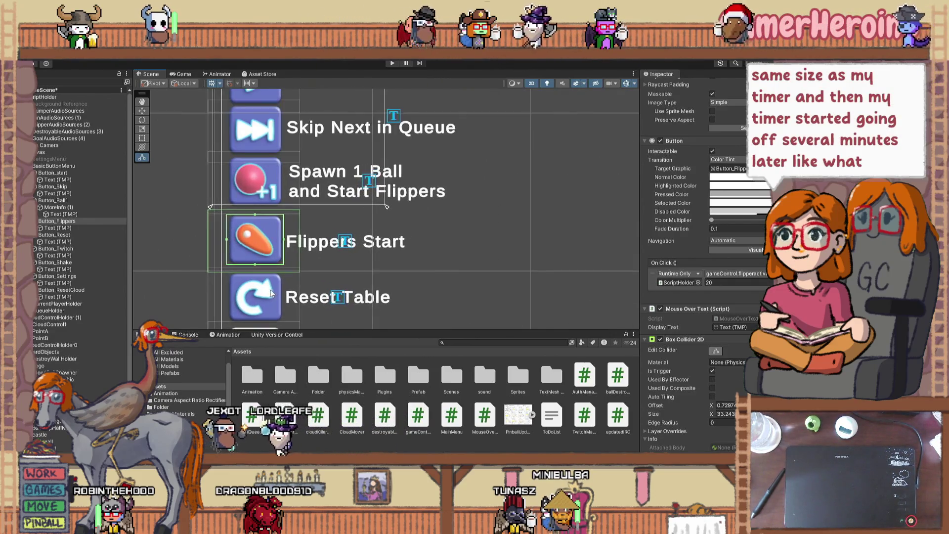
- Move Button_Reset's collider top and bottom edges in to the circular-arrow icon
{"action": "scroll", "coordinate": [271, 296], "scroll_direction": "down", "scroll_amount": 2}
{"action": "left_click", "coordinate": [248, 285]}
{"action": "key", "text": "w"}
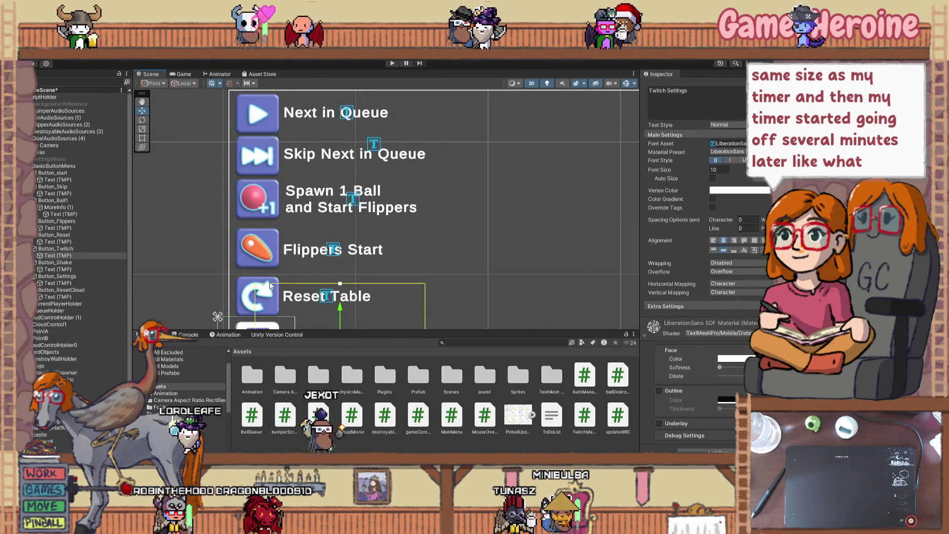
{"action": "scroll", "coordinate": [274, 276], "scroll_direction": "down", "scroll_amount": 1}
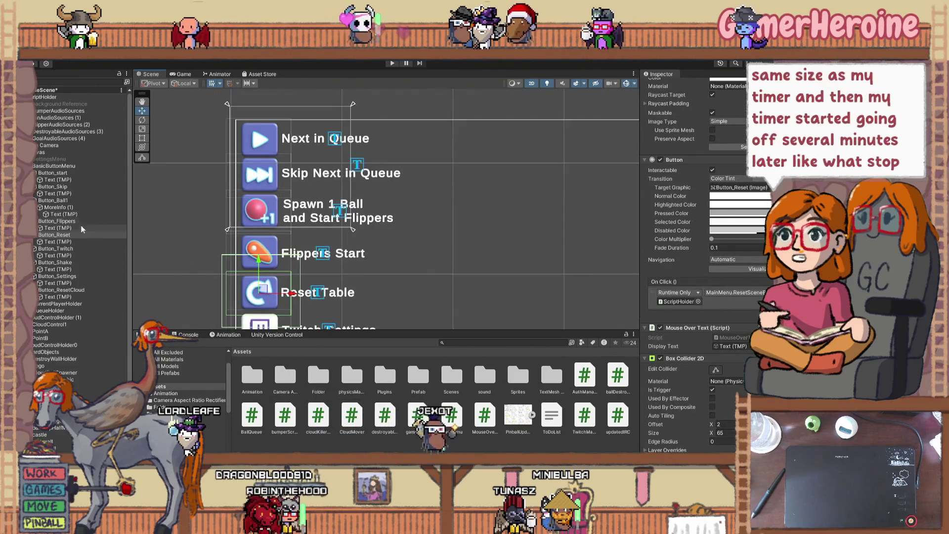
{"action": "scroll", "coordinate": [292, 228], "scroll_direction": "up", "scroll_amount": 3}
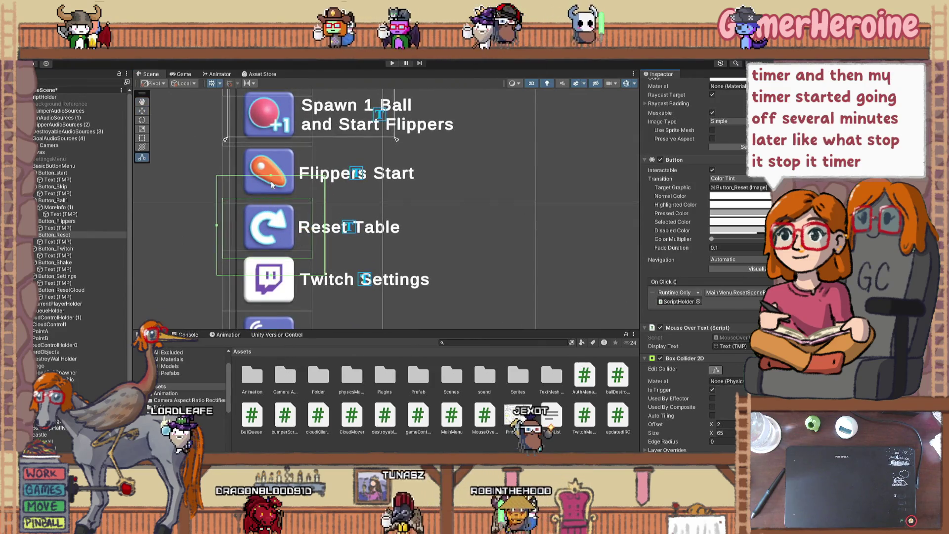
{"action": "left_click_drag", "start_coordinate": [271, 178], "coordinate": [271, 206]}
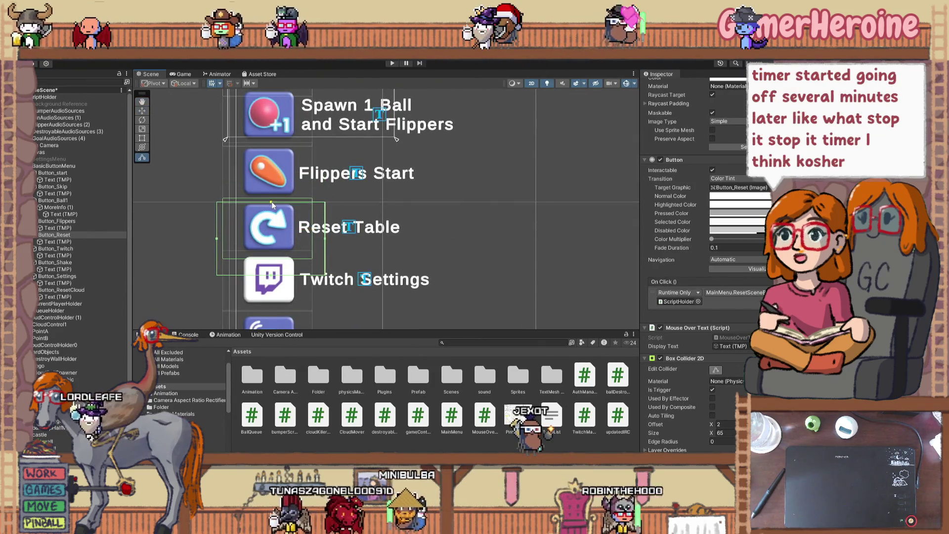
{"action": "left_click_drag", "start_coordinate": [273, 280], "coordinate": [273, 257]}
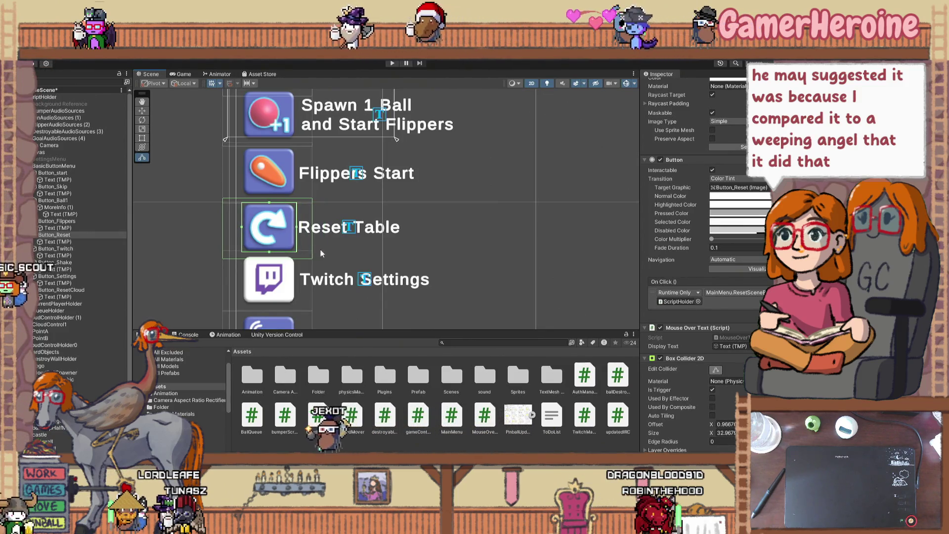
{"action": "scroll", "coordinate": [333, 261], "scroll_direction": "down", "scroll_amount": 2}
{"action": "left_click", "coordinate": [305, 225]}
{"action": "left_click", "coordinate": [304, 222]}
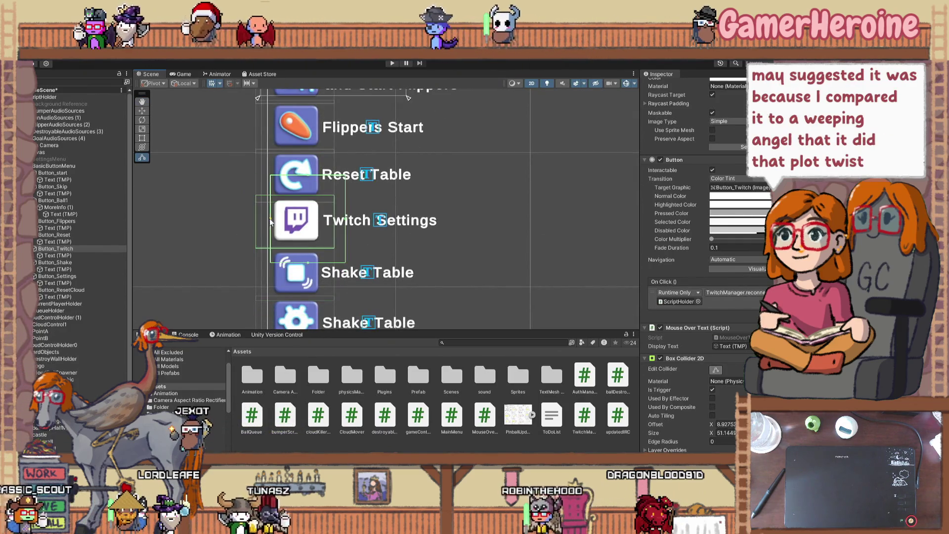
- Trim the Twitch Settings collider's right and bottom edges to its icon
{"action": "left_click_drag", "start_coordinate": [334, 223], "coordinate": [320, 237]}
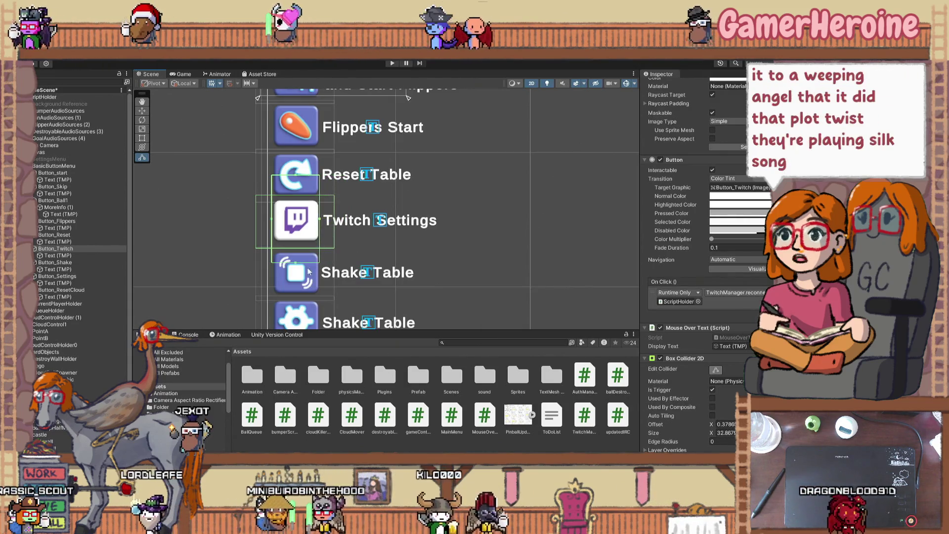
{"action": "left_click_drag", "start_coordinate": [295, 262], "coordinate": [299, 242]}
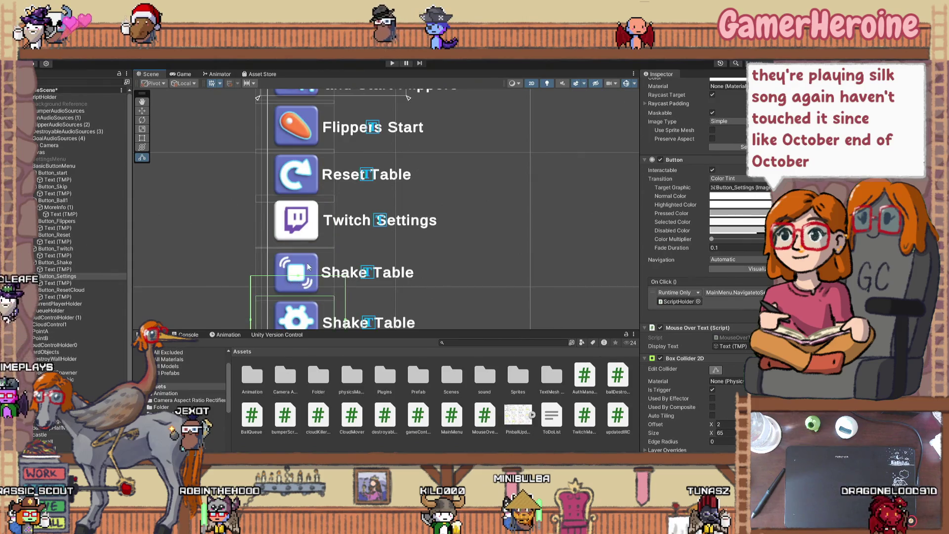
{"action": "scroll", "coordinate": [277, 247], "scroll_direction": "down", "scroll_amount": 3}
- Pull the Shake Table collider's left and right edges in to its icon
{"action": "left_click_drag", "start_coordinate": [247, 236], "coordinate": [269, 236]}
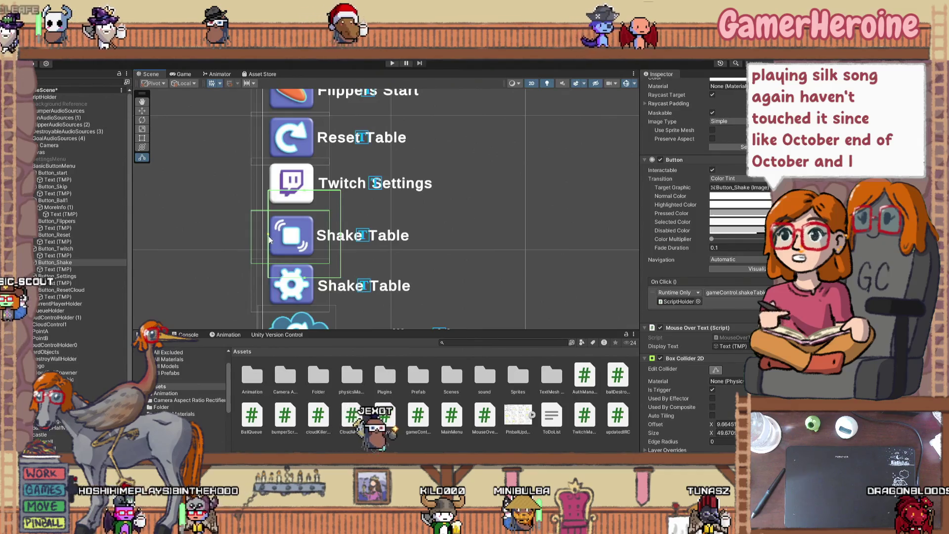
{"action": "left_click_drag", "start_coordinate": [338, 241], "coordinate": [314, 236]}
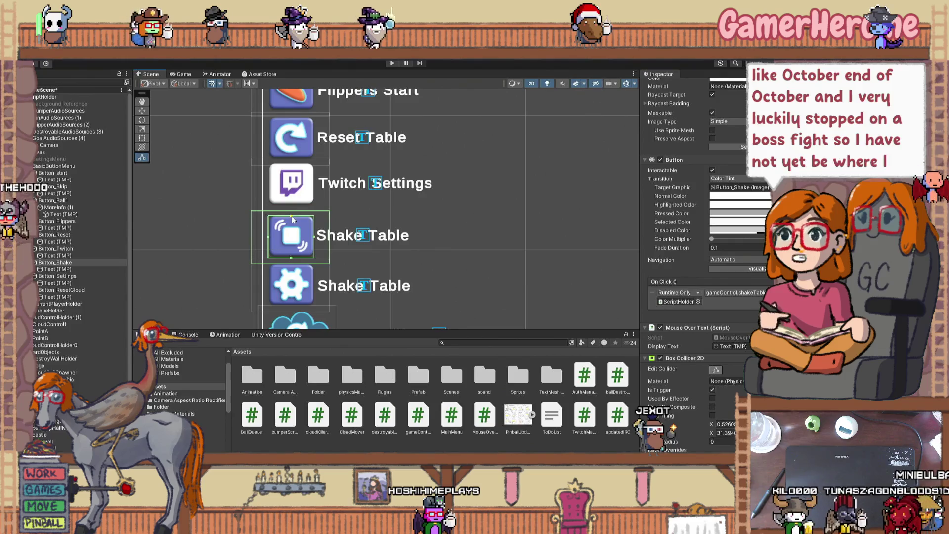
{"action": "scroll", "coordinate": [289, 206], "scroll_direction": "down", "scroll_amount": 1}
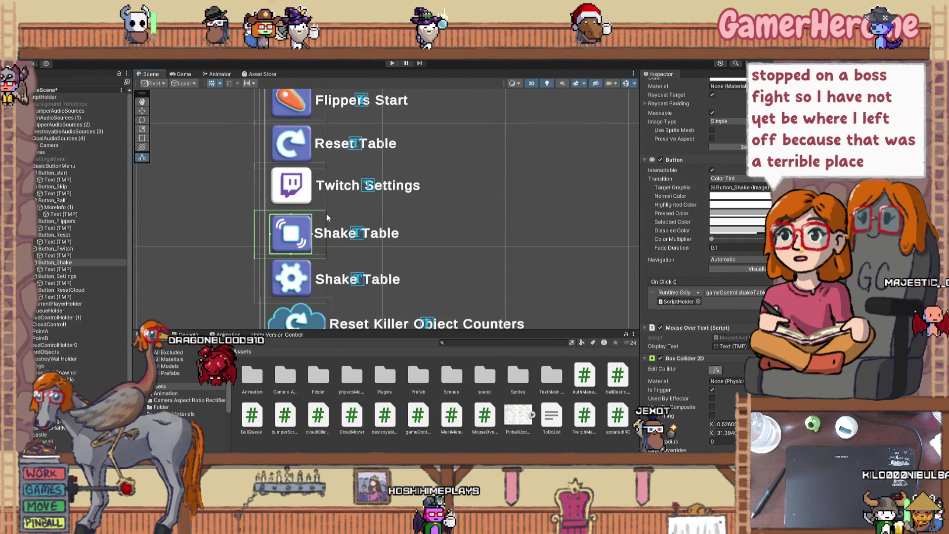
{"action": "mouse_move", "coordinate": [354, 245]}
{"action": "left_mouse_down"}
{"action": "mouse_move", "coordinate": [356, 299]}
{"action": "mouse_move", "coordinate": [360, 206]}
{"action": "left_mouse_up"}
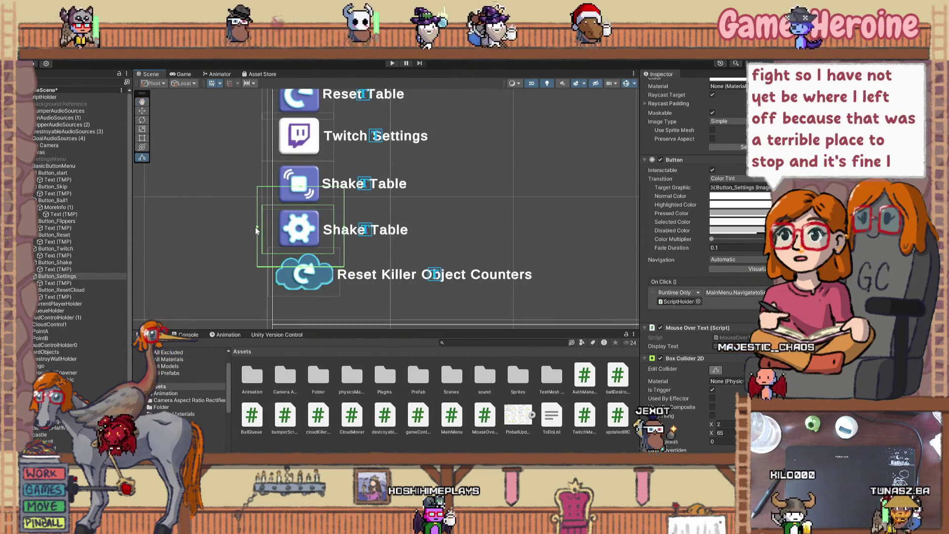
- Select the gear-icon Button_Settings, then pan the Scene view back up the button column
{"action": "left_click", "coordinate": [279, 229]}
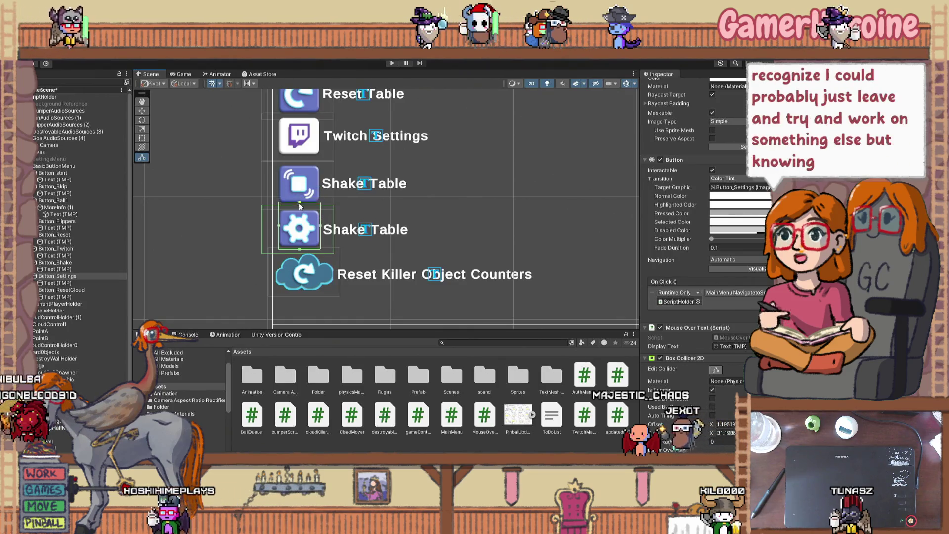
{"action": "left_click_drag", "start_coordinate": [352, 221], "coordinate": [364, 262]}
{"action": "mouse_move", "coordinate": [455, 244]}
{"action": "left_mouse_down"}
{"action": "mouse_move", "coordinate": [430, 267]}
{"action": "mouse_move", "coordinate": [427, 299]}
{"action": "left_mouse_up"}
{"action": "scroll", "coordinate": [427, 299], "scroll_direction": "down", "scroll_amount": 2}
{"action": "mouse_move", "coordinate": [417, 239]}
{"action": "left_mouse_down"}
{"action": "mouse_move", "coordinate": [441, 291]}
{"action": "mouse_move", "coordinate": [413, 205]}
{"action": "mouse_move", "coordinate": [426, 223]}
{"action": "left_mouse_up"}
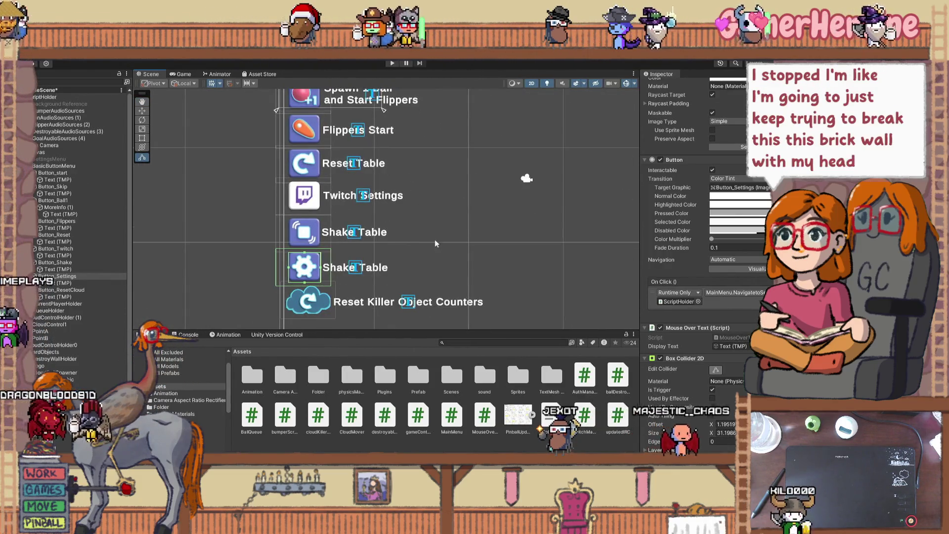
{"action": "left_click_drag", "start_coordinate": [429, 278], "coordinate": [421, 222]}
{"action": "left_click", "coordinate": [300, 256]}
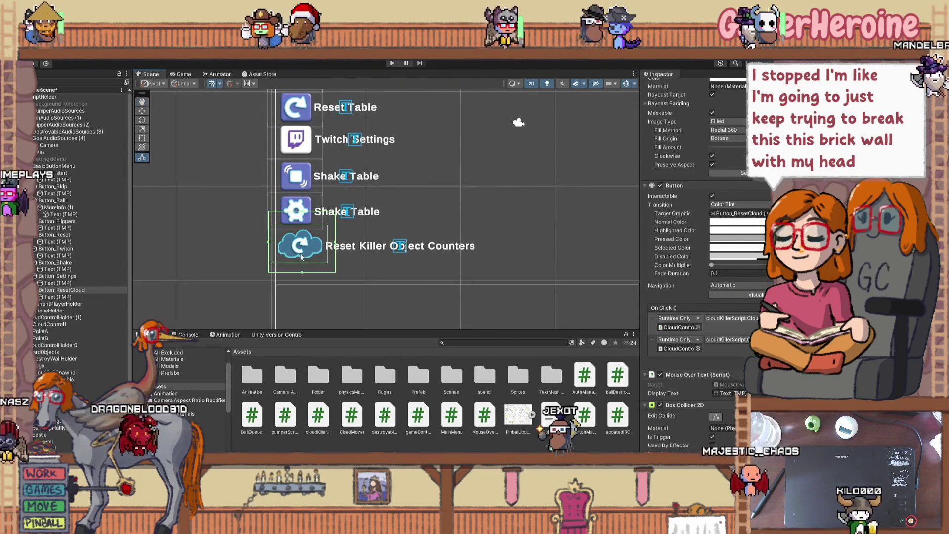
- Narrow the cloud button's rectangle from the right and bring the whole button column into view
{"action": "scroll", "coordinate": [300, 256], "scroll_direction": "up", "scroll_amount": 2}
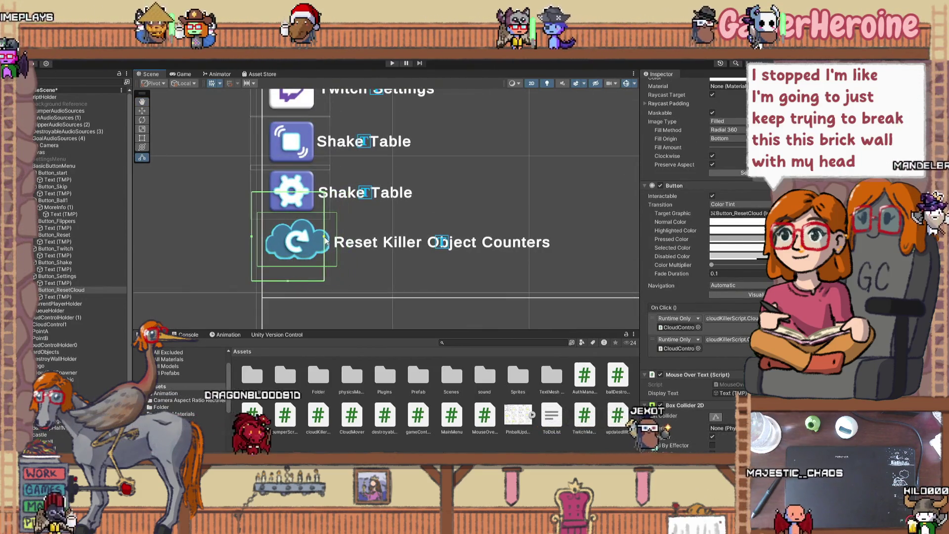
{"action": "left_click_drag", "start_coordinate": [324, 241], "coordinate": [314, 240]}
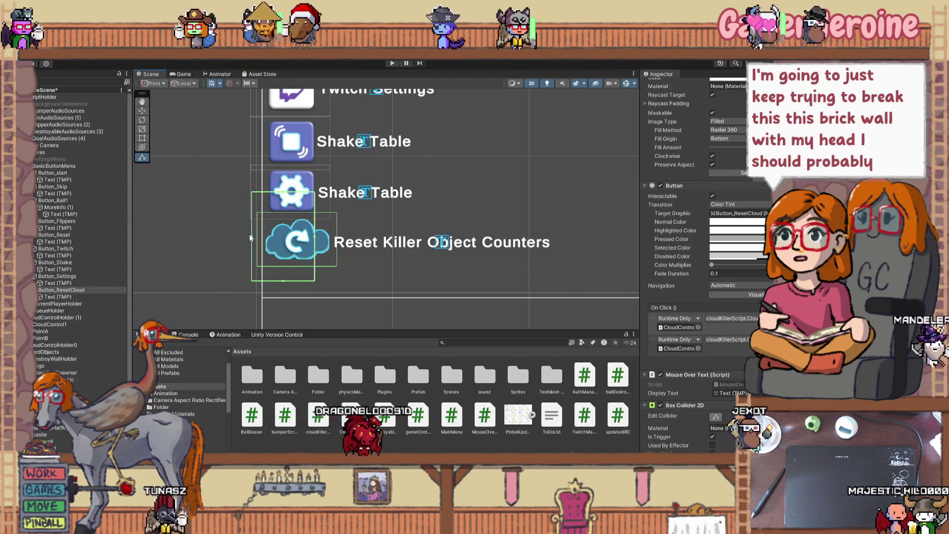
{"action": "key", "text": "w"}
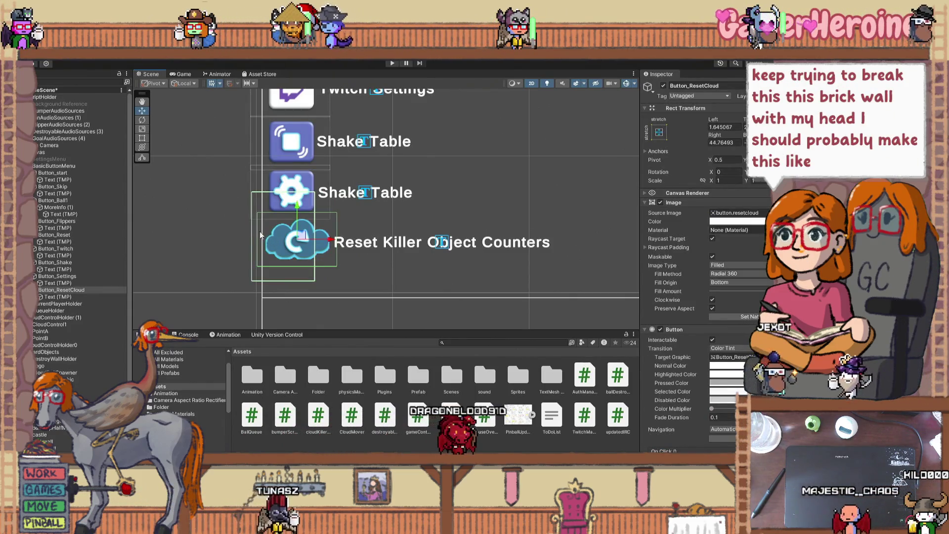
{"action": "scroll", "coordinate": [291, 240], "scroll_direction": "down", "scroll_amount": 3}
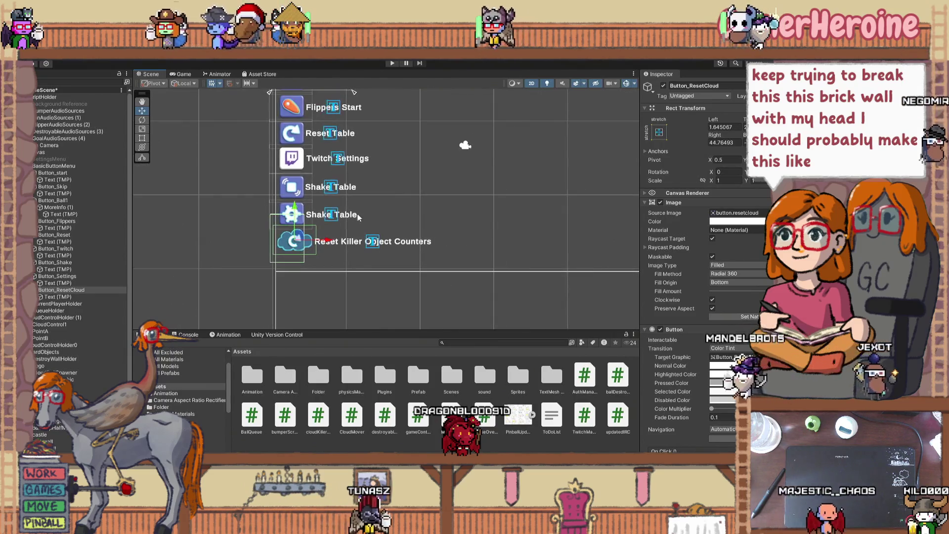
{"action": "scroll", "coordinate": [308, 245], "scroll_direction": "down", "scroll_amount": 2}
{"action": "mouse_move", "coordinate": [360, 212]}
{"action": "left_mouse_down"}
{"action": "mouse_move", "coordinate": [360, 247]}
{"action": "mouse_move", "coordinate": [356, 210]}
{"action": "left_mouse_up"}
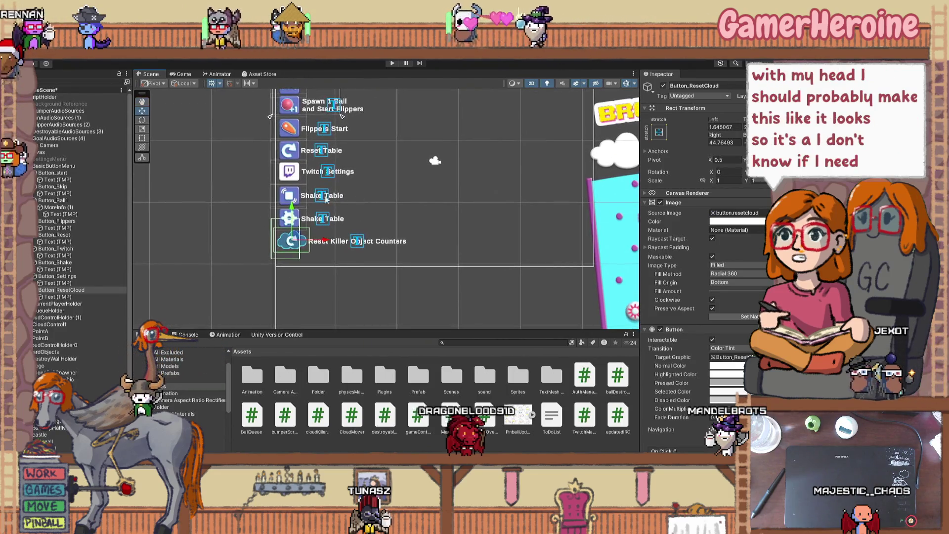
- Raise the cloud button's bottom edge and lower its top edge to fit the cloud icon
{"action": "left_click", "coordinate": [92, 289]}
{"action": "scroll", "coordinate": [241, 251], "scroll_direction": "up", "scroll_amount": 2}
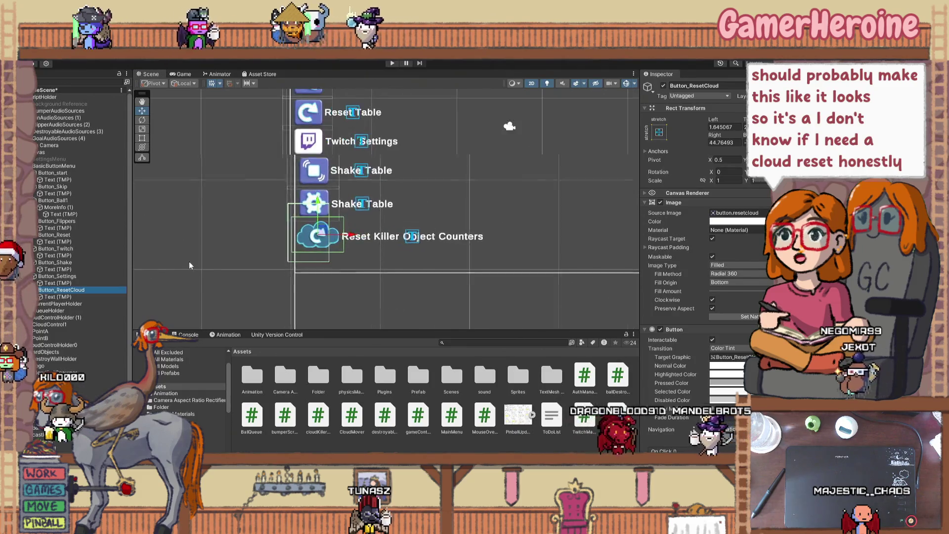
{"action": "scroll", "coordinate": [189, 265], "scroll_direction": "up", "scroll_amount": 3}
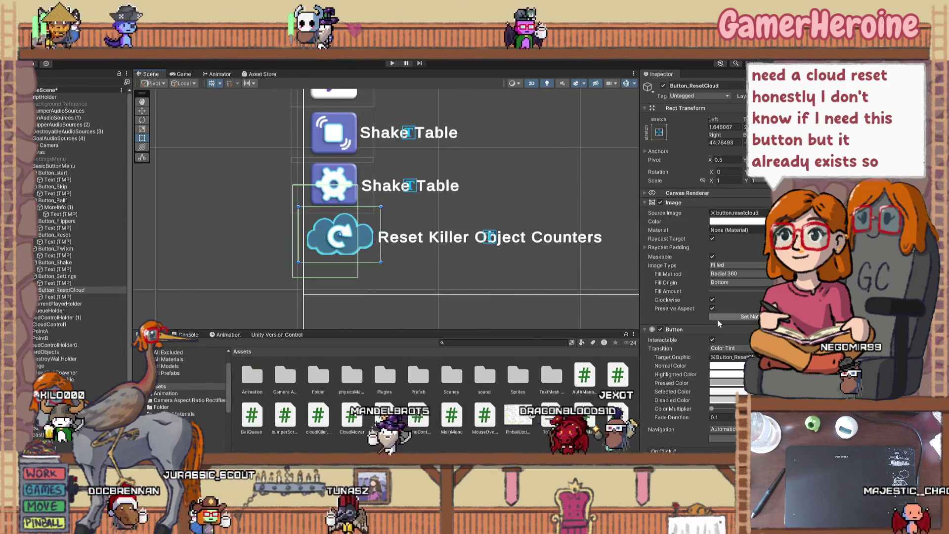
{"action": "scroll", "coordinate": [718, 322], "scroll_direction": "down", "scroll_amount": 5}
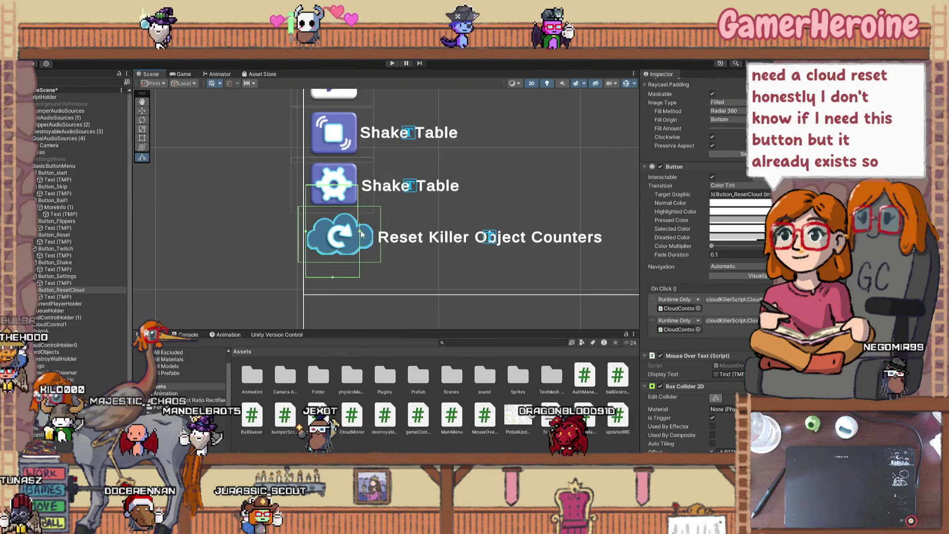
{"action": "left_click_drag", "start_coordinate": [342, 277], "coordinate": [343, 257]}
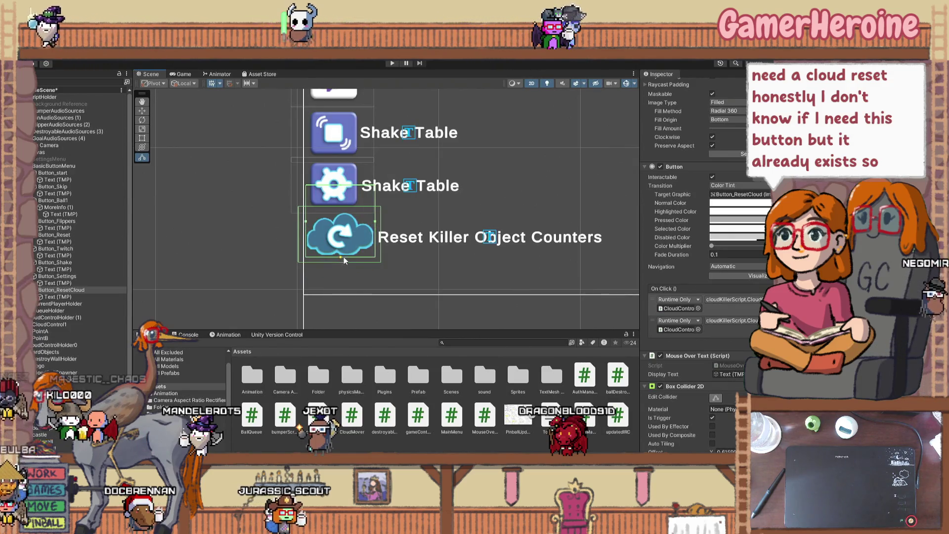
{"action": "left_click_drag", "start_coordinate": [338, 206], "coordinate": [342, 212]}
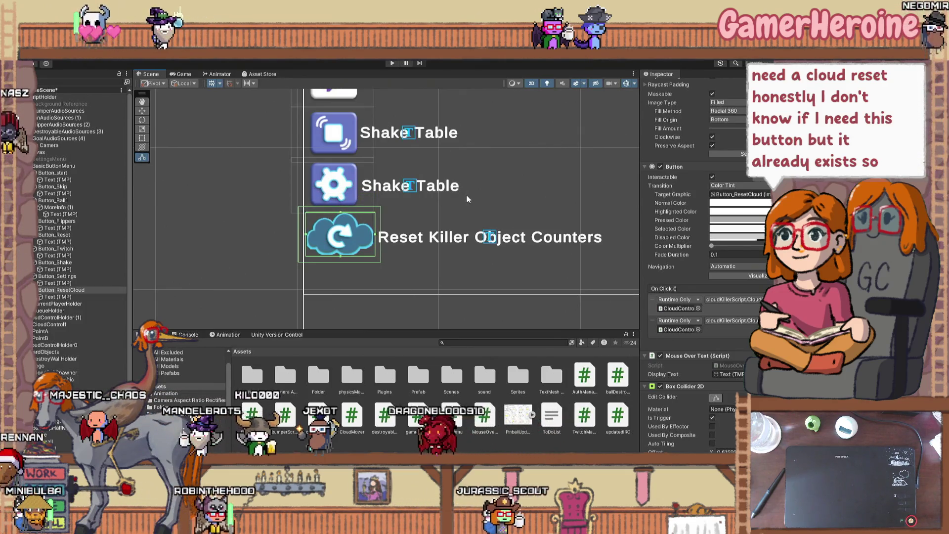
{"action": "left_click", "coordinate": [445, 237]}
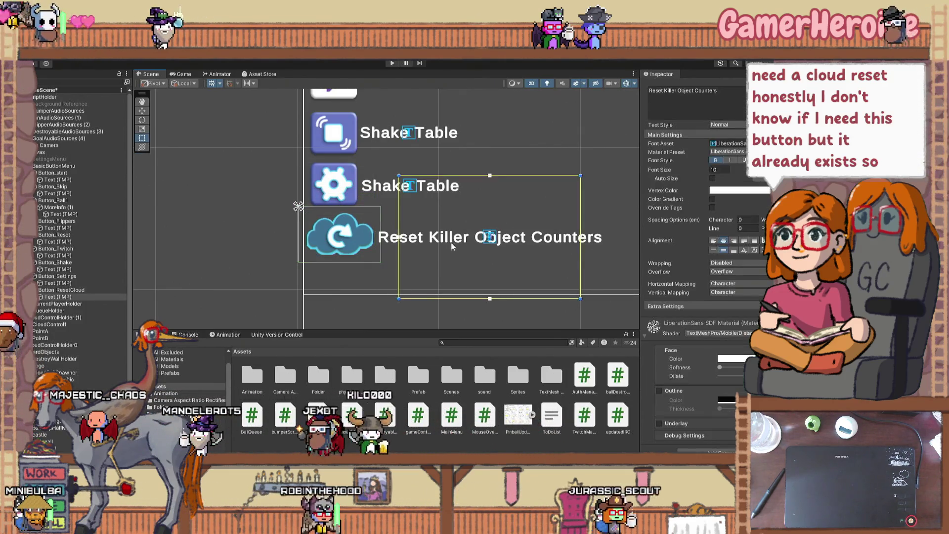
- Resize the Spawn 1 Ball label box and lower it off the Skip Next in Queue text
{"action": "scroll", "coordinate": [409, 250], "scroll_direction": "down", "scroll_amount": 4}
{"action": "scroll", "coordinate": [478, 179], "scroll_direction": "up", "scroll_amount": 5}
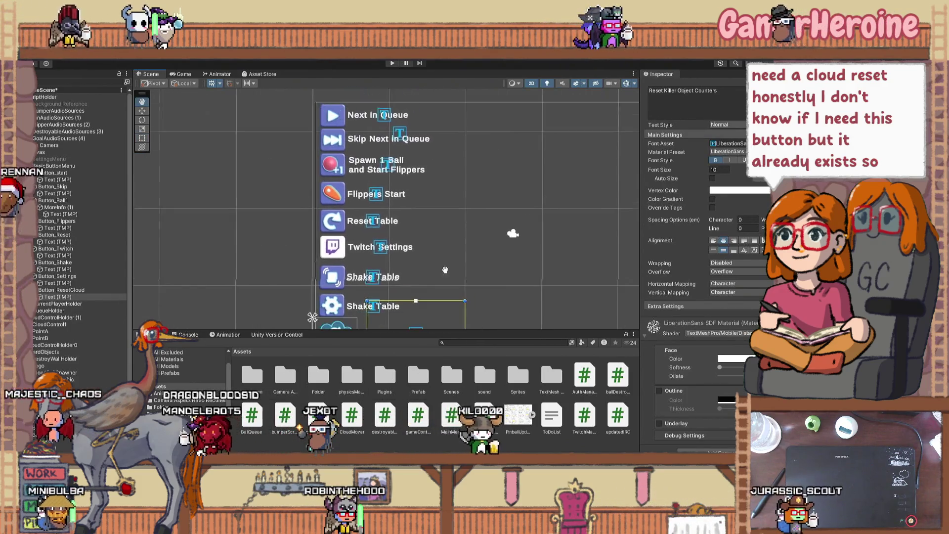
{"action": "left_click", "coordinate": [471, 224]}
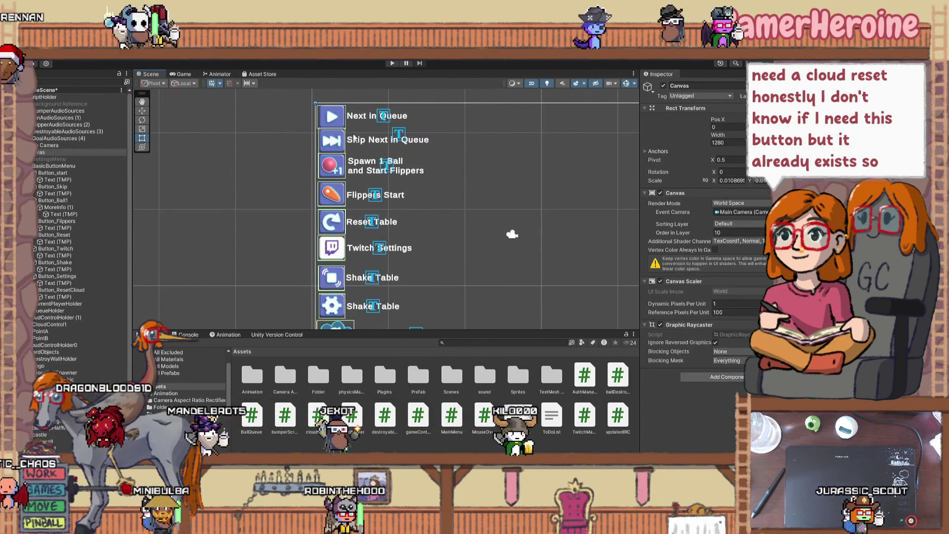
{"action": "left_click", "coordinate": [399, 144]}
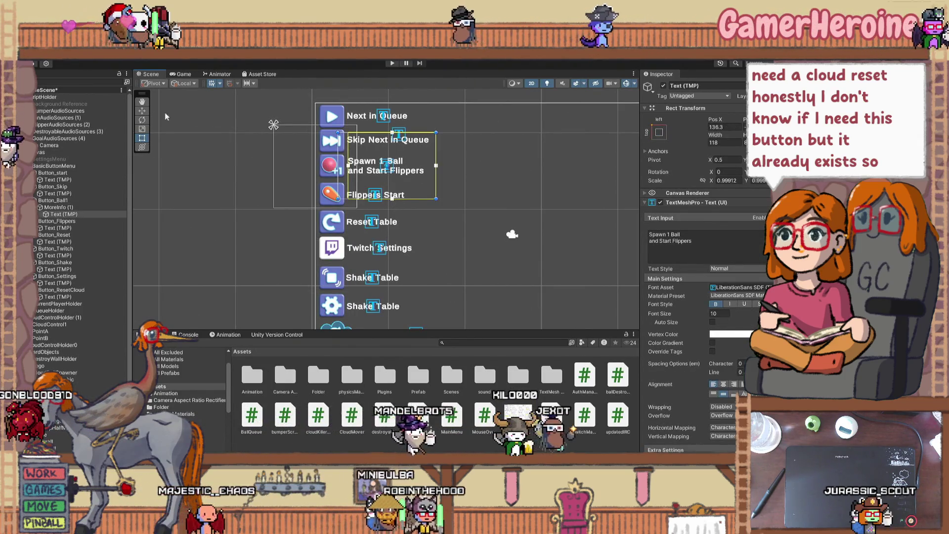
{"action": "key", "text": "w"}
{"action": "left_click_drag", "start_coordinate": [392, 199], "coordinate": [389, 174]}
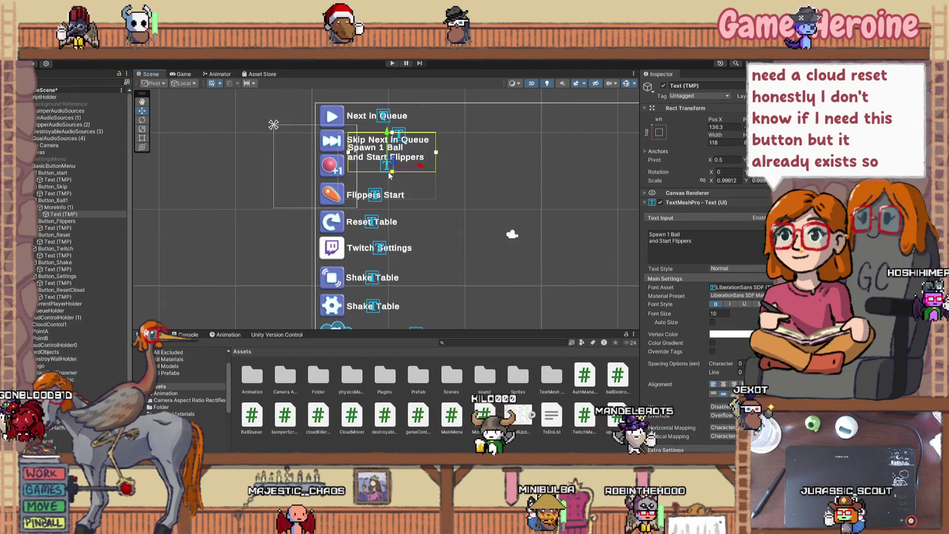
{"action": "left_click_drag", "start_coordinate": [392, 132], "coordinate": [396, 158]}
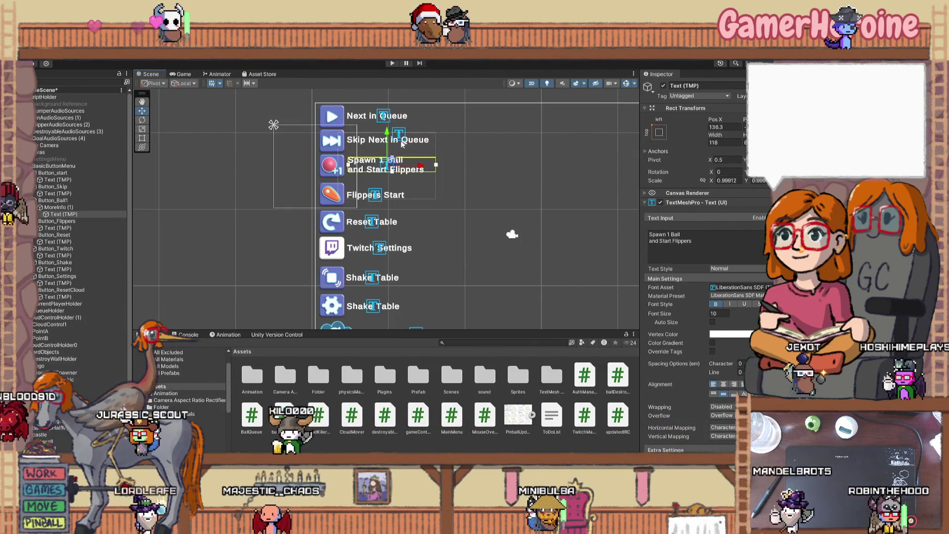
- Shorten the Skip Next in Queue label box from below and nudge it down
{"action": "left_click", "coordinate": [402, 143]}
{"action": "left_click_drag", "start_coordinate": [395, 181], "coordinate": [395, 162]}
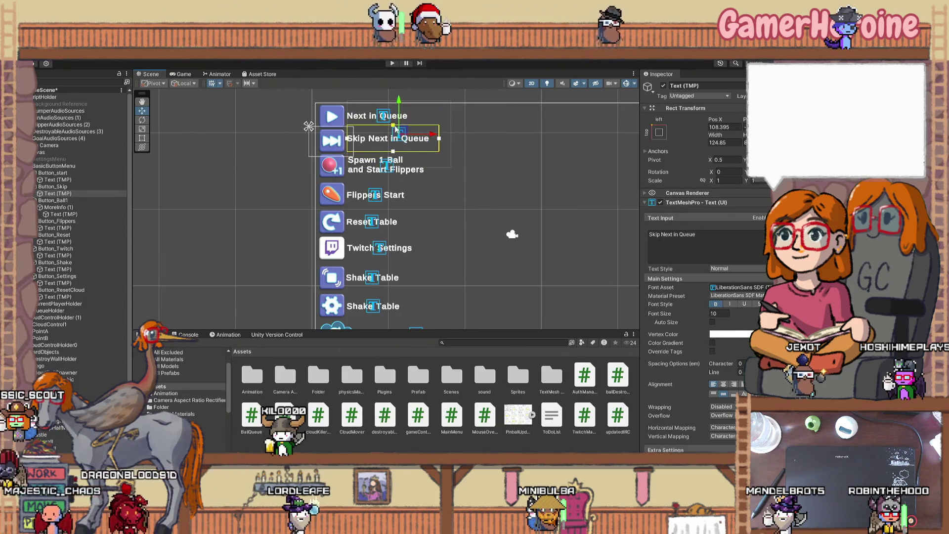
{"action": "left_click_drag", "start_coordinate": [394, 159], "coordinate": [394, 146]}
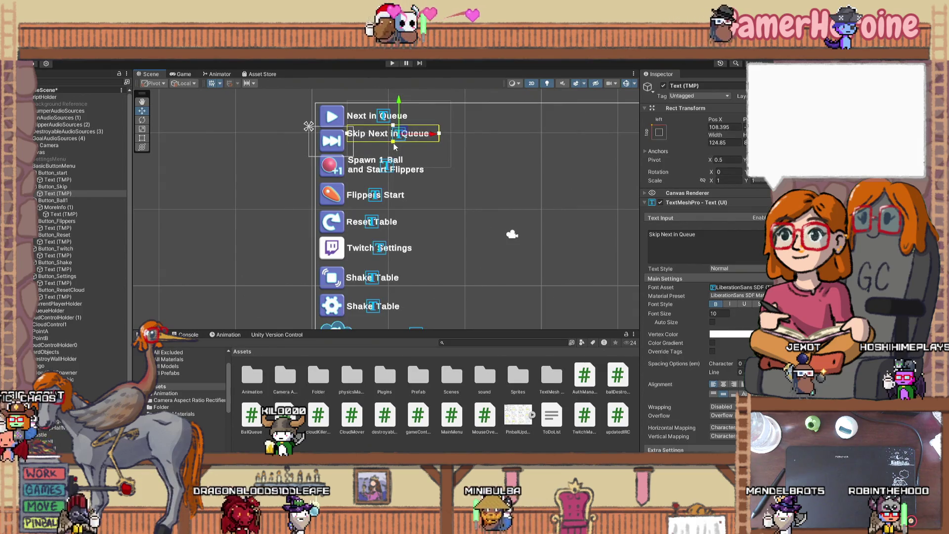
{"action": "left_click_drag", "start_coordinate": [399, 100], "coordinate": [401, 108]}
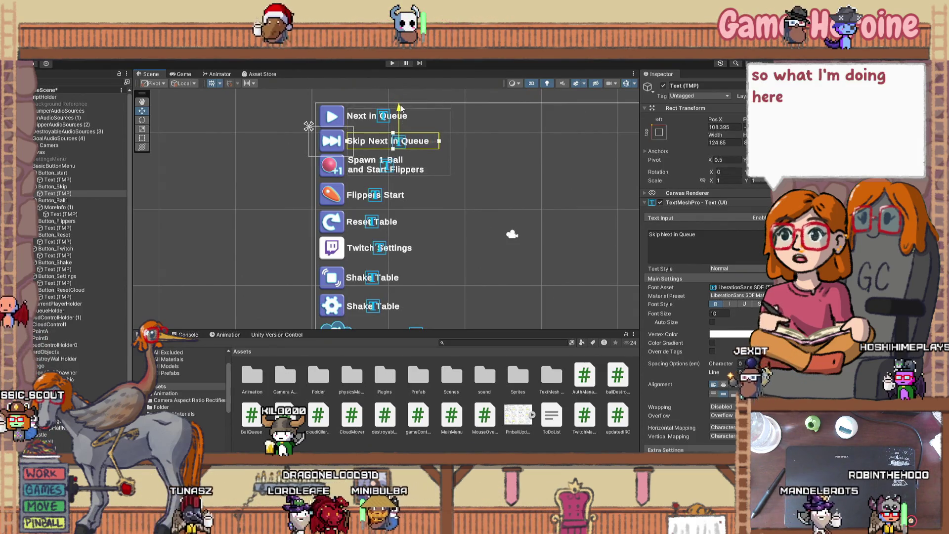
- Lower the top edge of the Reset Table label box, undoing a sideways shift
{"action": "left_click", "coordinate": [395, 197]}
{"action": "left_click", "coordinate": [395, 196]}
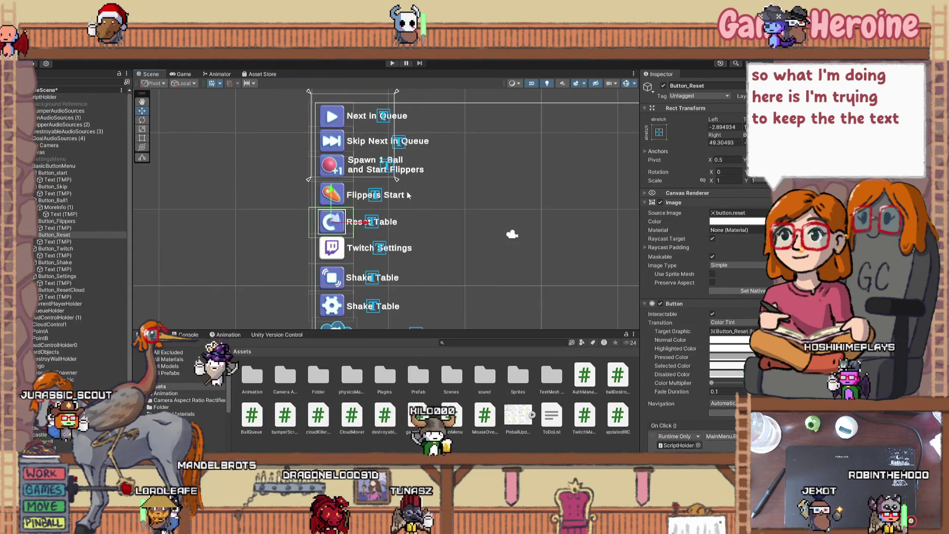
{"action": "left_click_drag", "start_coordinate": [380, 212], "coordinate": [390, 216]}
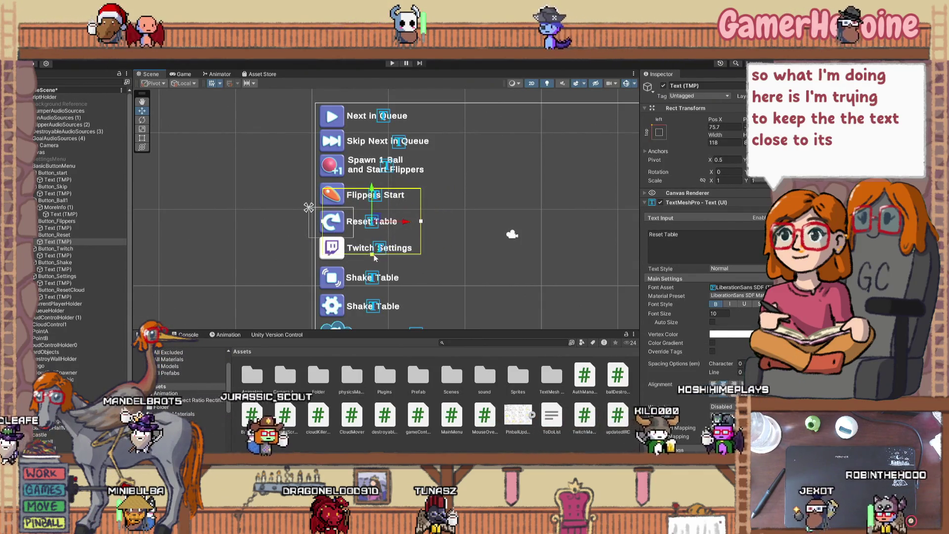
{"action": "key", "text": "ctrl+z"}
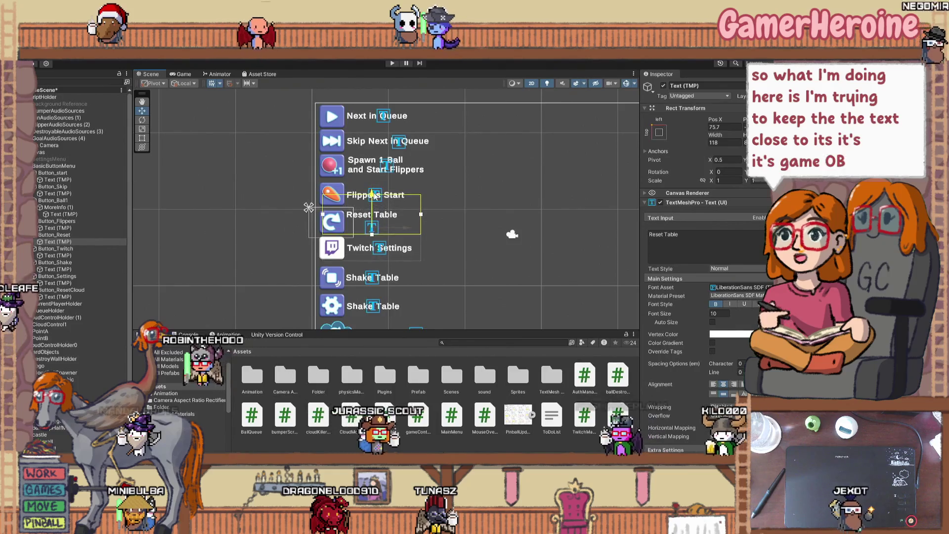
{"action": "scroll", "coordinate": [376, 197], "scroll_direction": "up", "scroll_amount": 2}
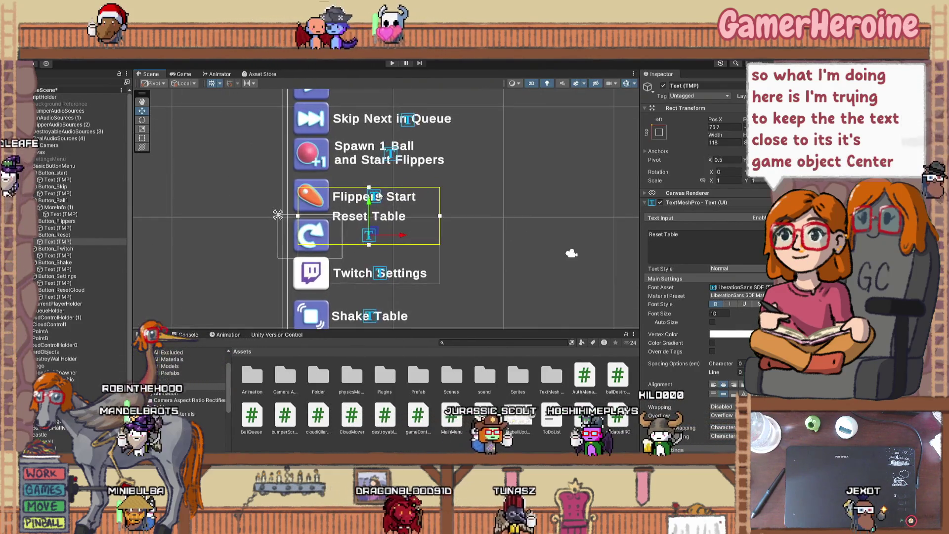
{"action": "left_click_drag", "start_coordinate": [372, 191], "coordinate": [371, 218]}
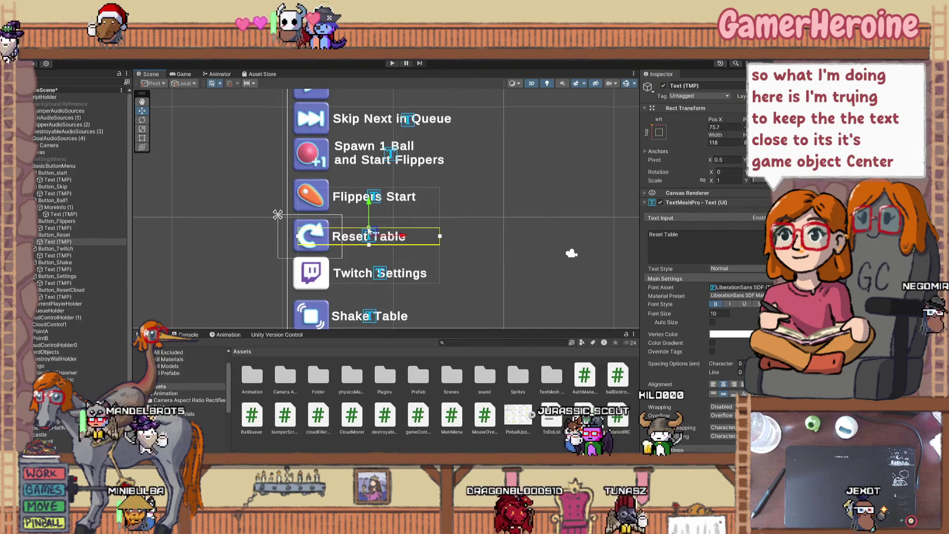
- Trim the Flippers Start label box's bottom and left edges, and pull in Spawn 1 Ball's right edge
{"action": "left_click", "coordinate": [402, 199]}
{"action": "mouse_move", "coordinate": [378, 212]}
{"action": "left_mouse_down"}
{"action": "mouse_move", "coordinate": [375, 164]}
{"action": "mouse_move", "coordinate": [374, 198]}
{"action": "left_mouse_up"}
{"action": "left_click", "coordinate": [374, 170]}
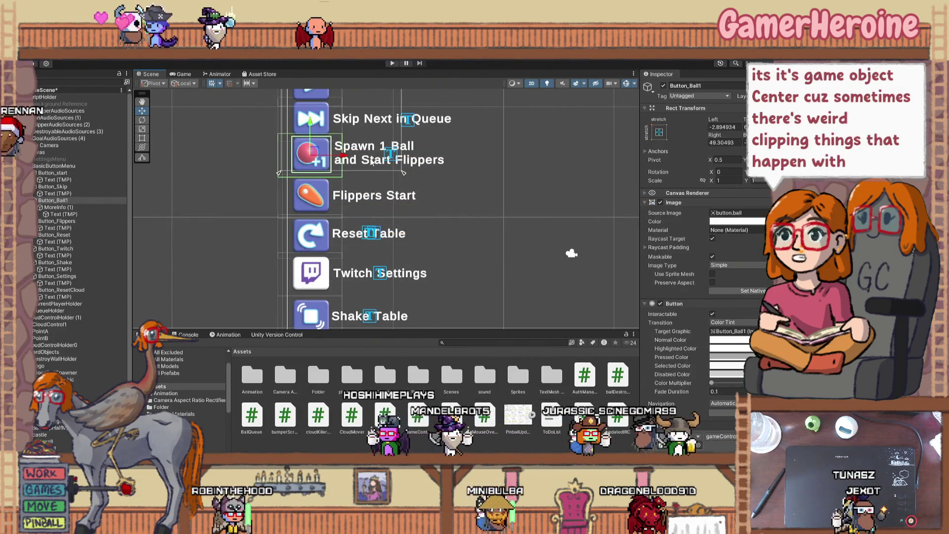
{"action": "left_click", "coordinate": [366, 199]}
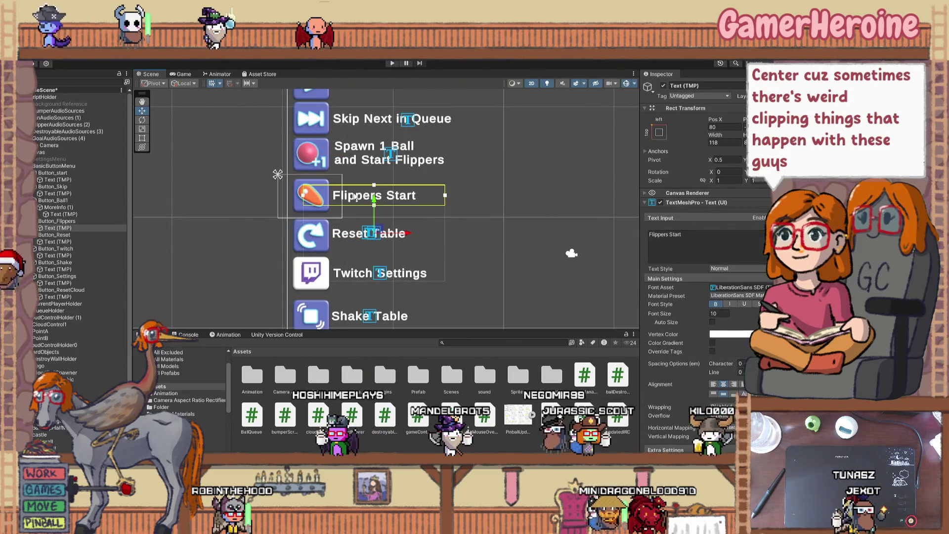
{"action": "left_click_drag", "start_coordinate": [303, 198], "coordinate": [363, 202]}
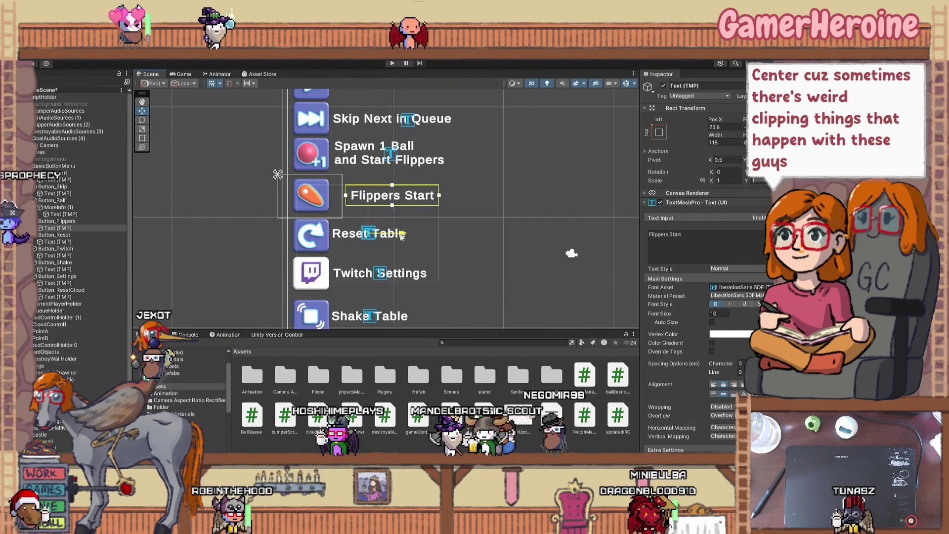
{"action": "left_click", "coordinate": [363, 147]}
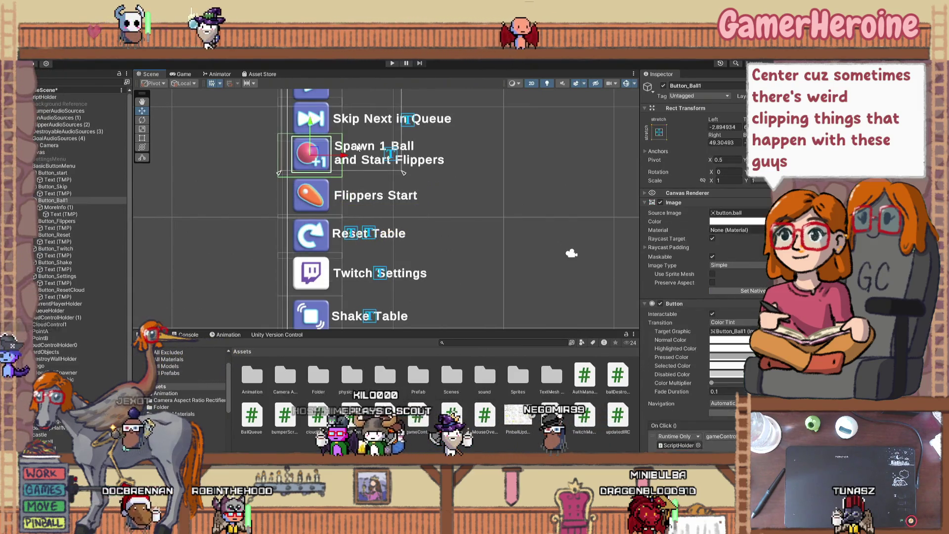
{"action": "left_click_drag", "start_coordinate": [462, 153], "coordinate": [448, 154]}
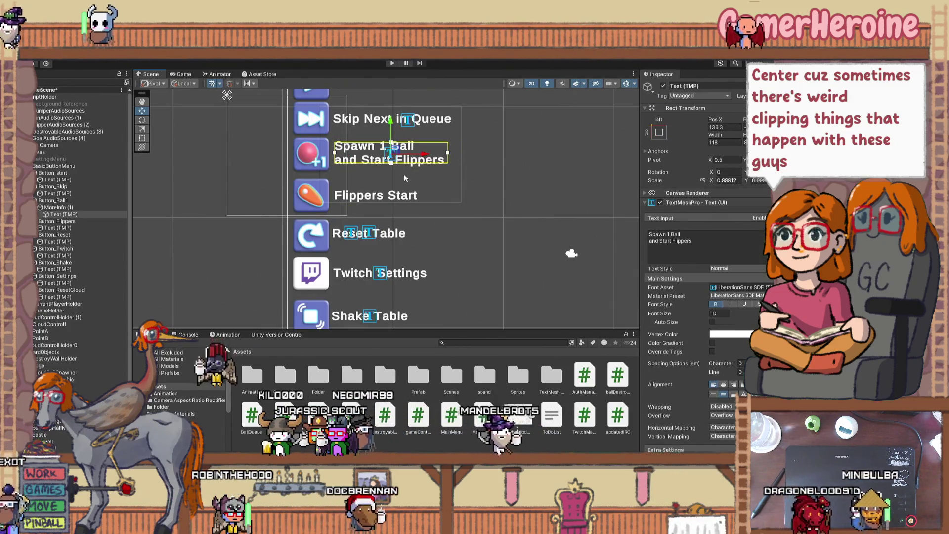
- Narrow the Twitch Settings label box from both sides and shift it left
{"action": "left_click", "coordinate": [310, 274]}
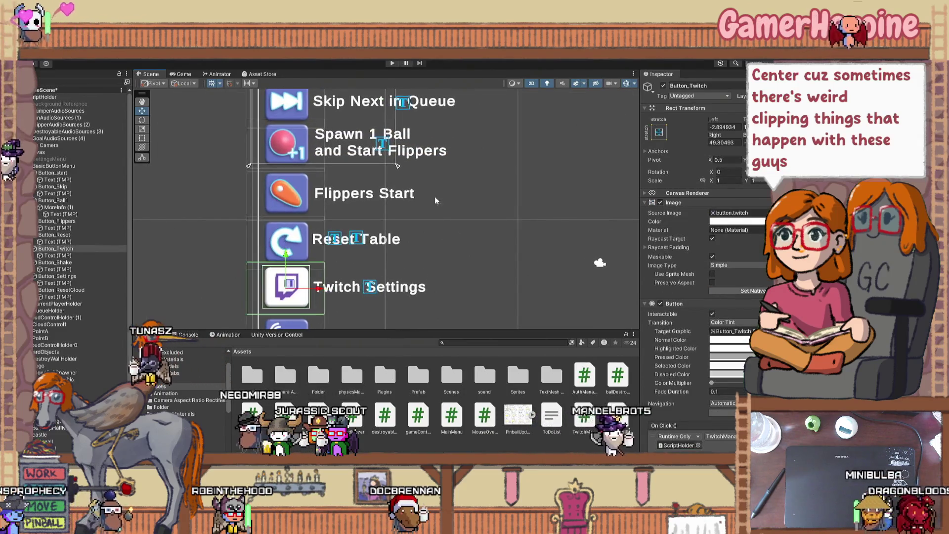
{"action": "left_click", "coordinate": [452, 185]}
{"action": "left_click", "coordinate": [443, 120]}
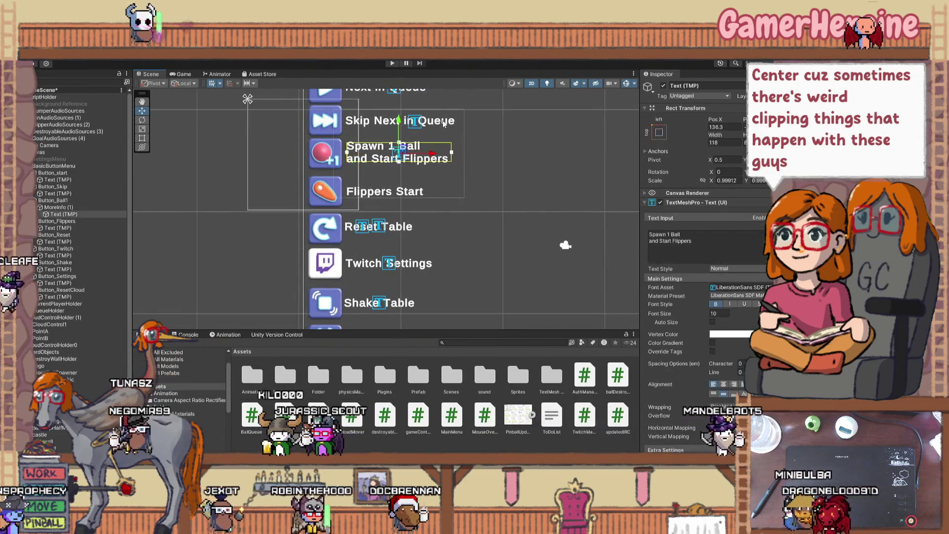
{"action": "left_click", "coordinate": [440, 159]}
{"action": "left_click", "coordinate": [409, 194]}
{"action": "left_click", "coordinate": [408, 195]}
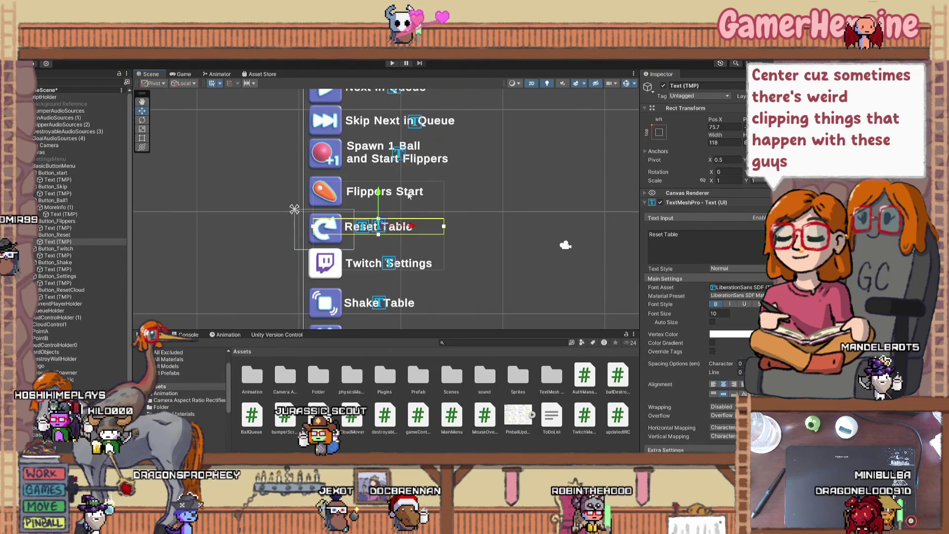
{"action": "left_click", "coordinate": [411, 227]}
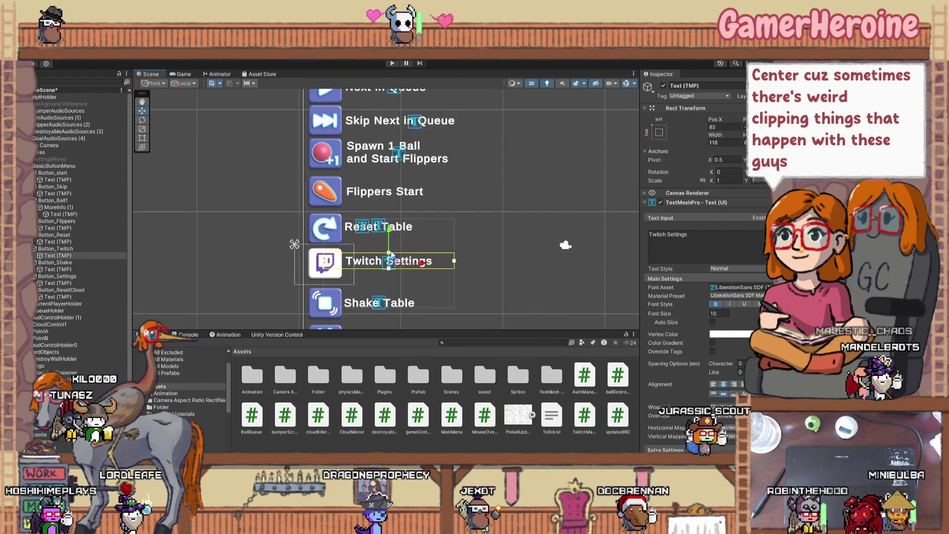
{"action": "left_click_drag", "start_coordinate": [455, 265], "coordinate": [436, 266]}
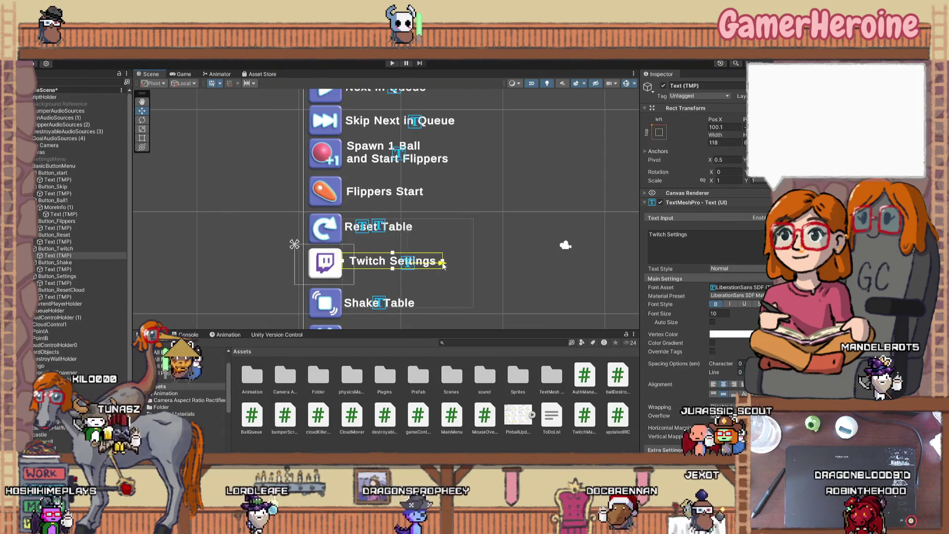
{"action": "left_click_drag", "start_coordinate": [444, 266], "coordinate": [441, 263]}
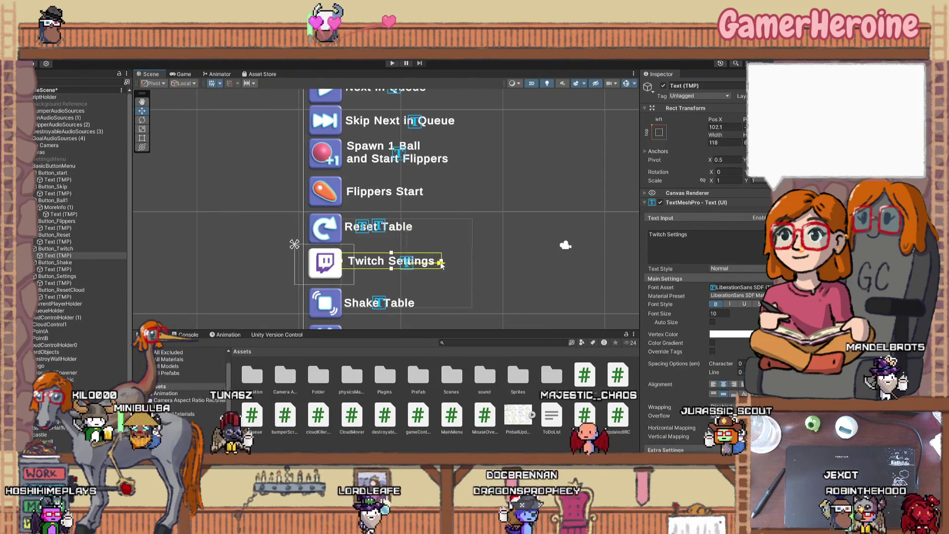
{"action": "left_click_drag", "start_coordinate": [341, 261], "coordinate": [351, 261]}
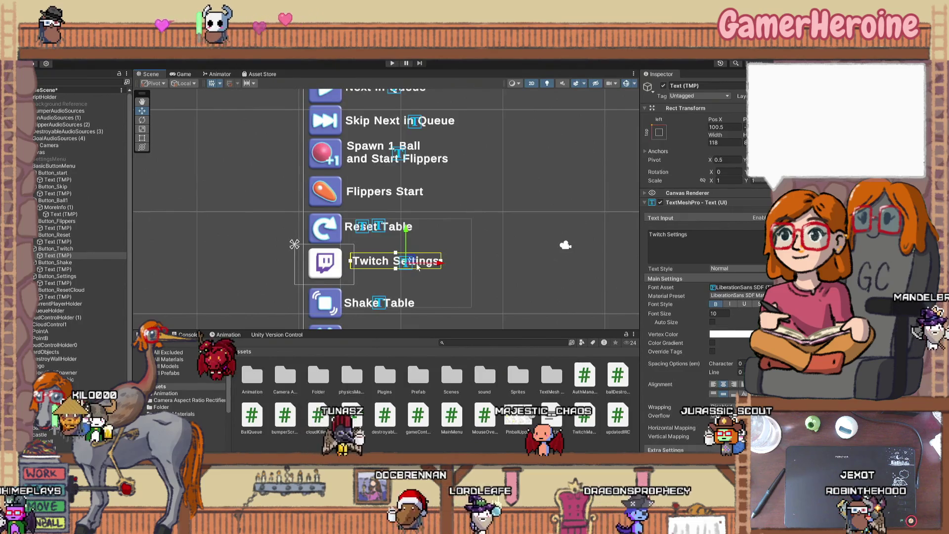
{"action": "left_click_drag", "start_coordinate": [438, 266], "coordinate": [432, 265]}
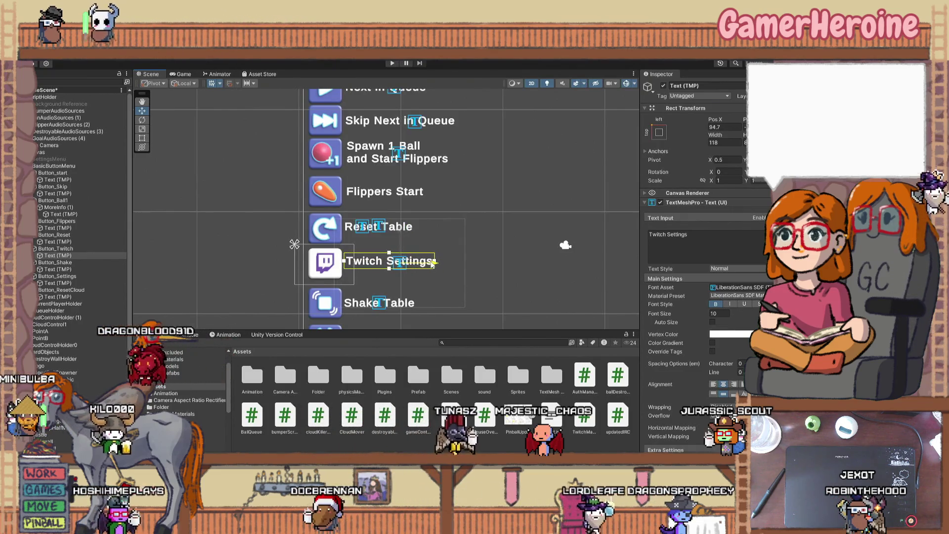
- Shift the Reset Table label right and preview the menu in the Game view
{"action": "left_click", "coordinate": [414, 229]}
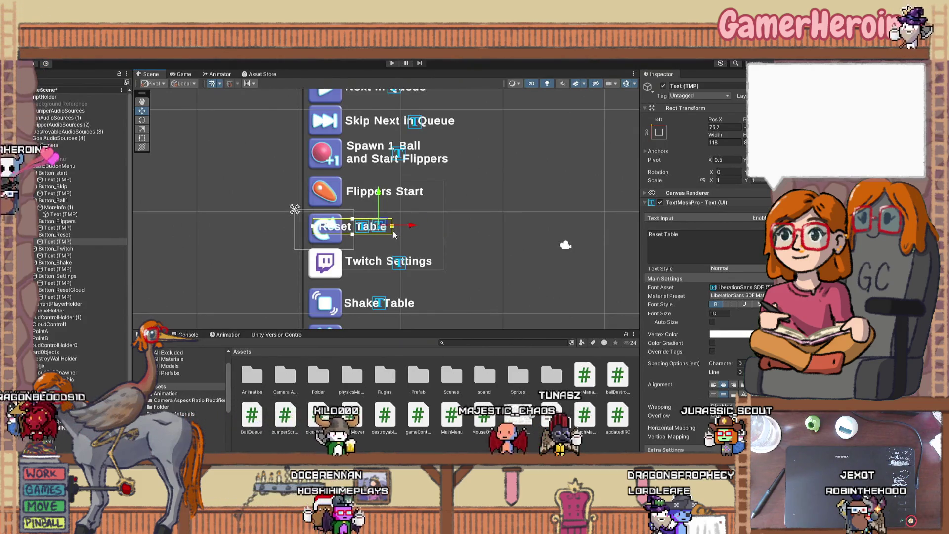
{"action": "left_click_drag", "start_coordinate": [444, 227], "coordinate": [419, 231]}
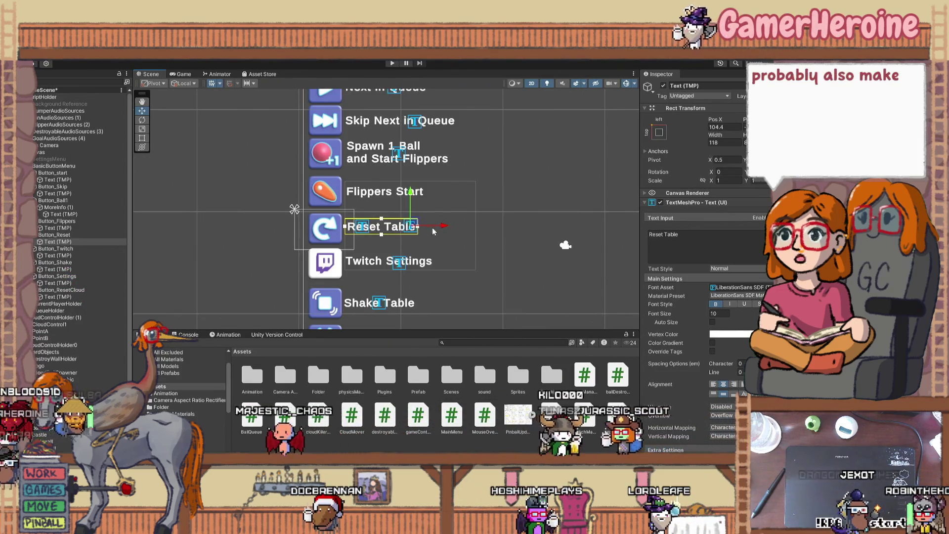
{"action": "left_click", "coordinate": [417, 192]}
{"action": "left_click", "coordinate": [418, 192]}
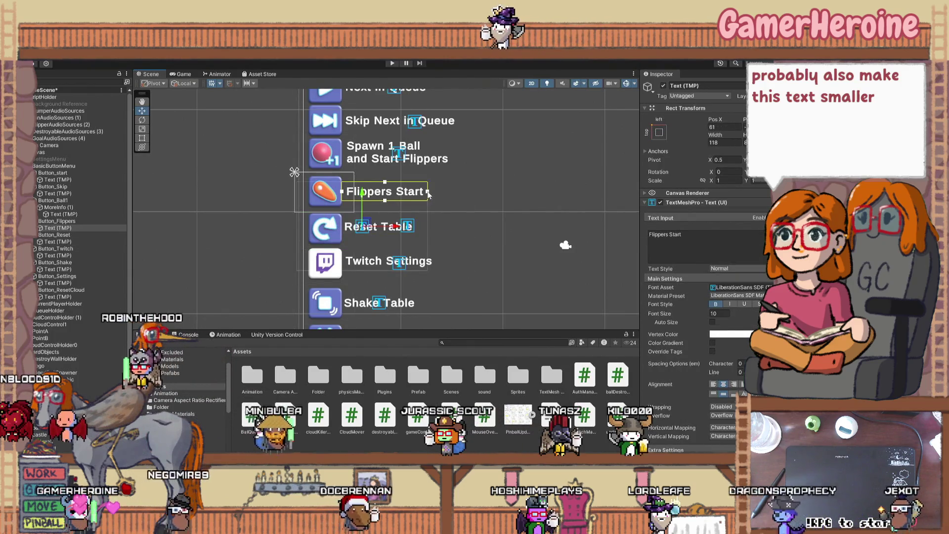
{"action": "left_click", "coordinate": [425, 198]}
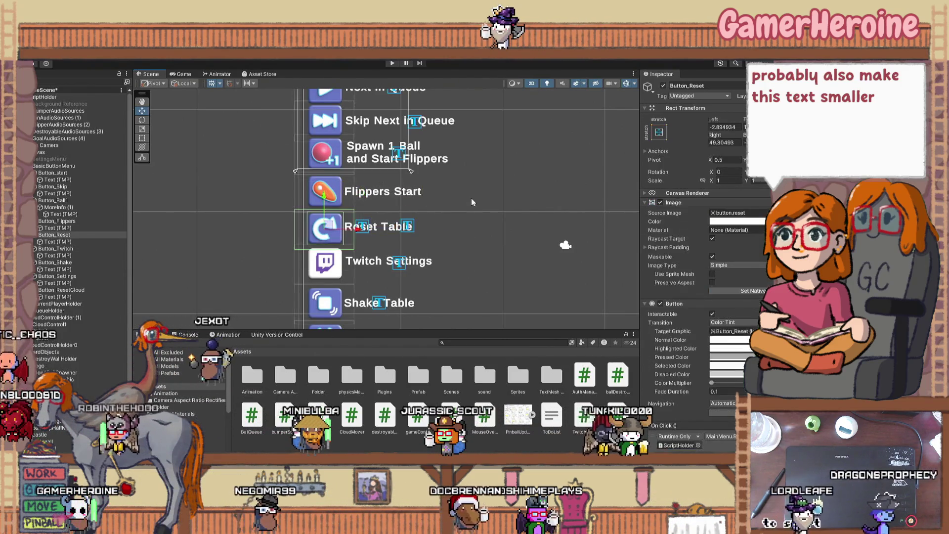
{"action": "left_click", "coordinate": [181, 74]}
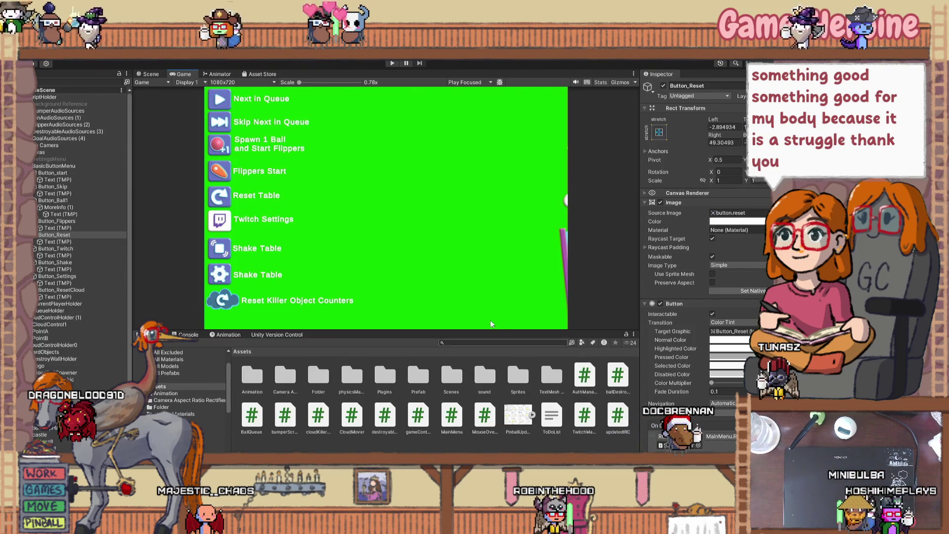
- Back in the Scene view, drag MoreInfo (1) below the Spawn 1 Ball label text in Button_Ball1
{"action": "left_click", "coordinate": [149, 75]}
{"action": "scroll", "coordinate": [402, 206], "scroll_direction": "down", "scroll_amount": 3}
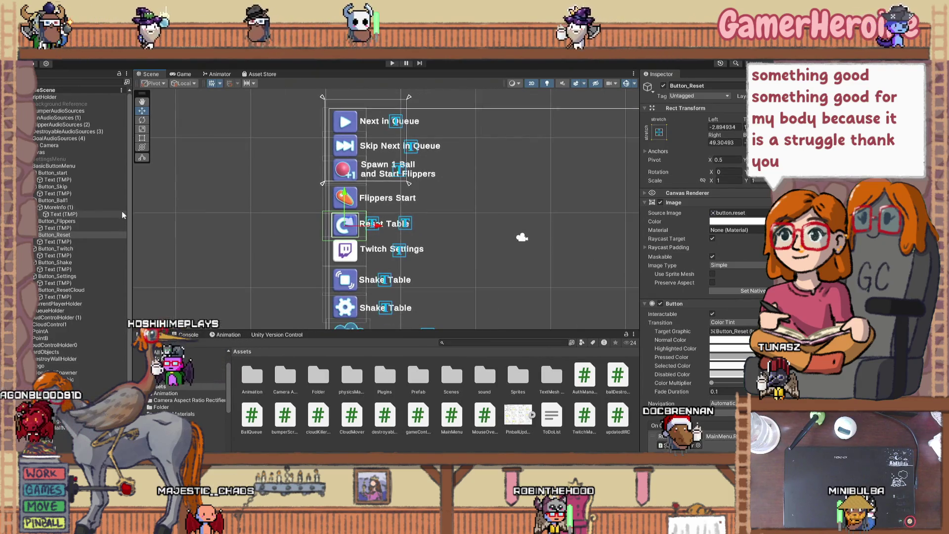
{"action": "left_click", "coordinate": [69, 229]}
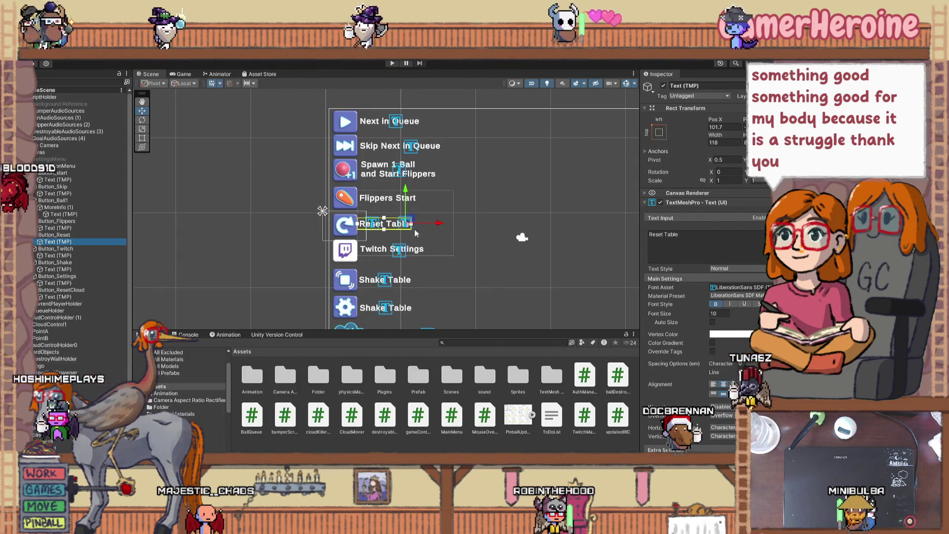
{"action": "left_click", "coordinate": [67, 234]}
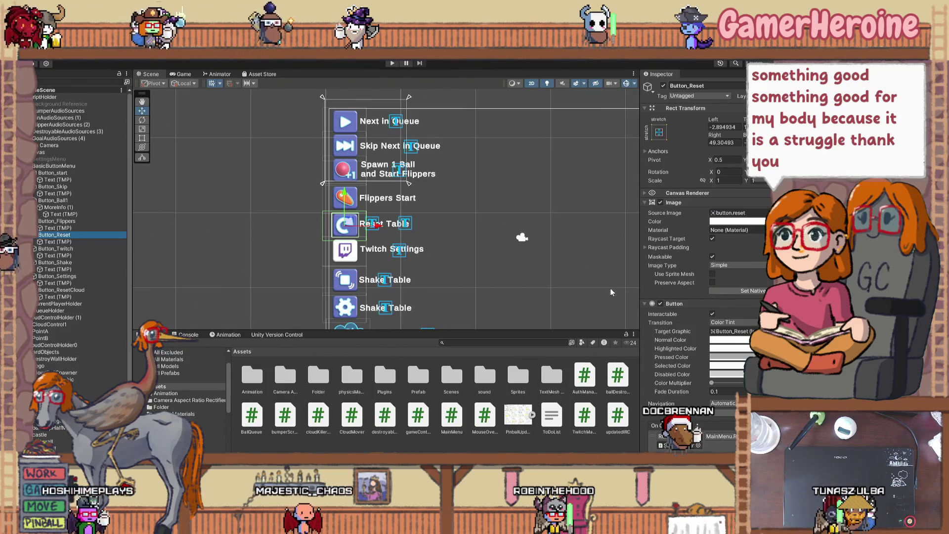
{"action": "scroll", "coordinate": [747, 307], "scroll_direction": "down", "scroll_amount": 3}
{"action": "scroll", "coordinate": [747, 312], "scroll_direction": "down", "scroll_amount": 2}
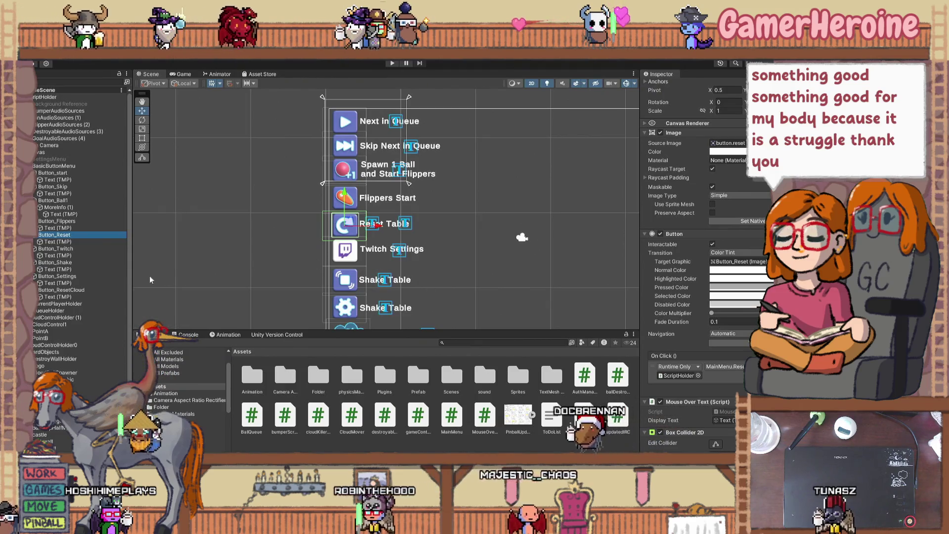
{"action": "left_click", "coordinate": [83, 249]}
{"action": "left_click", "coordinate": [54, 200]}
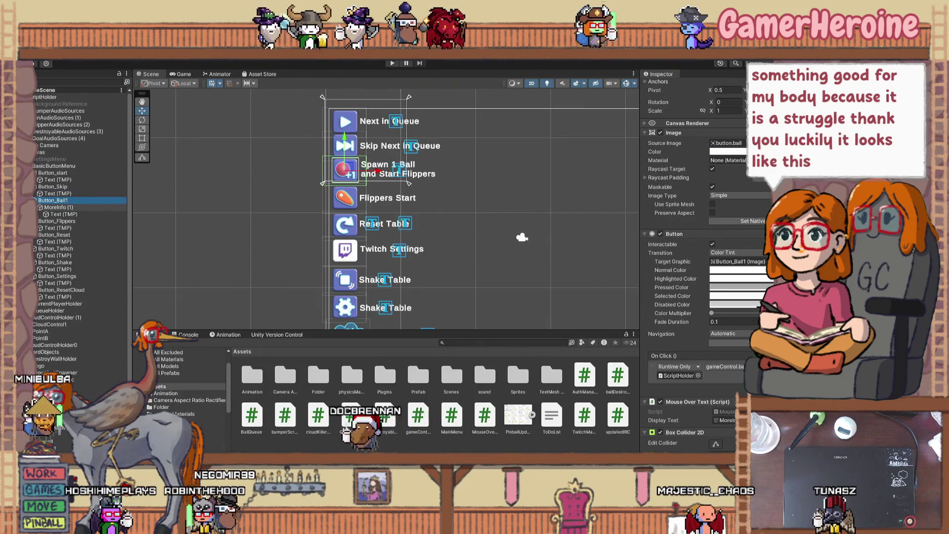
{"action": "left_click", "coordinate": [63, 214]}
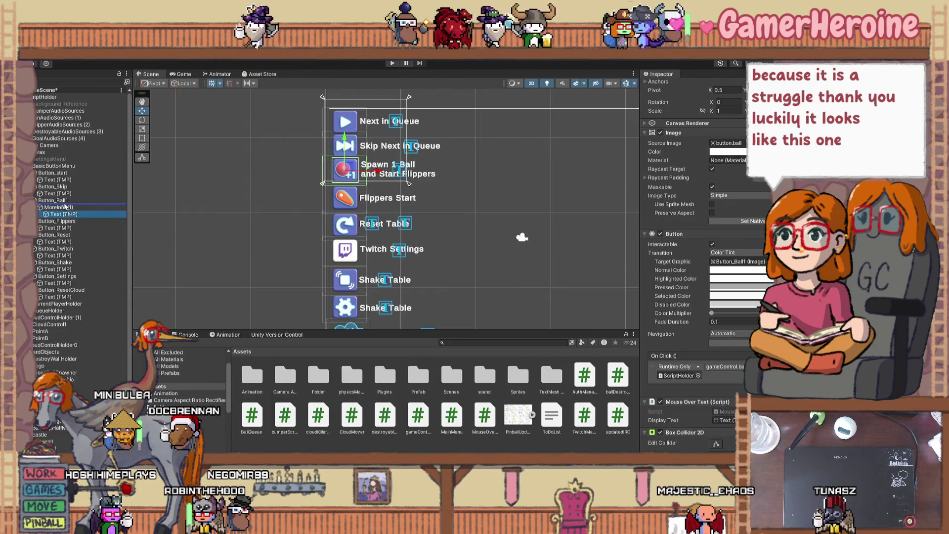
{"action": "left_click_drag", "start_coordinate": [65, 206], "coordinate": [66, 218]}
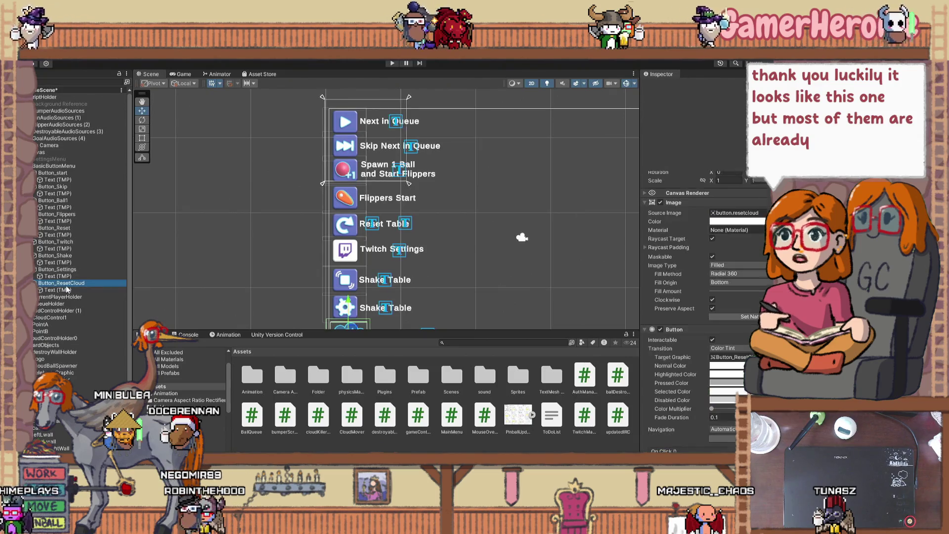
- Raise the Reset Killer Object Counters label's bottom edge and lower it level with the cloud icon
{"action": "scroll", "coordinate": [687, 341], "scroll_direction": "down", "scroll_amount": 5}
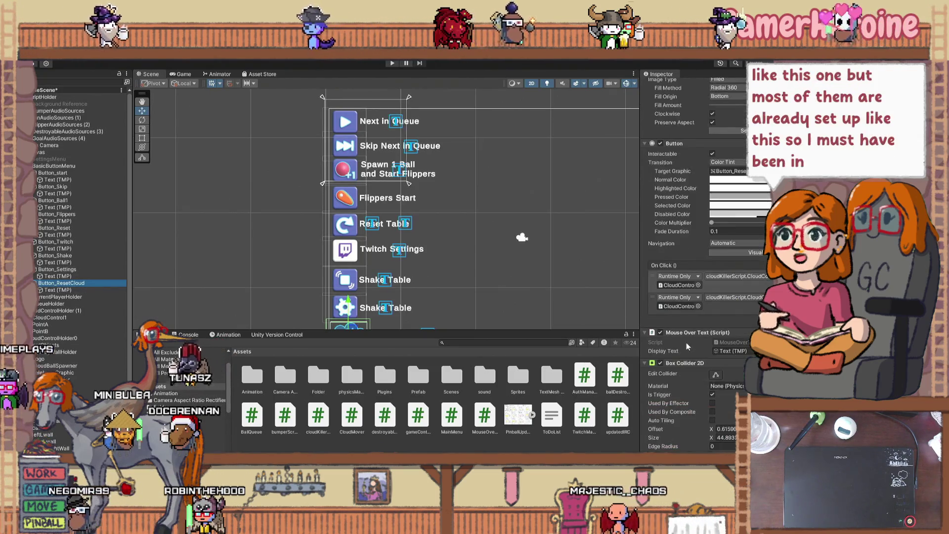
{"action": "scroll", "coordinate": [686, 344], "scroll_direction": "down", "scroll_amount": 2}
{"action": "left_click_drag", "start_coordinate": [266, 268], "coordinate": [243, 210]}
{"action": "left_click", "coordinate": [77, 291]}
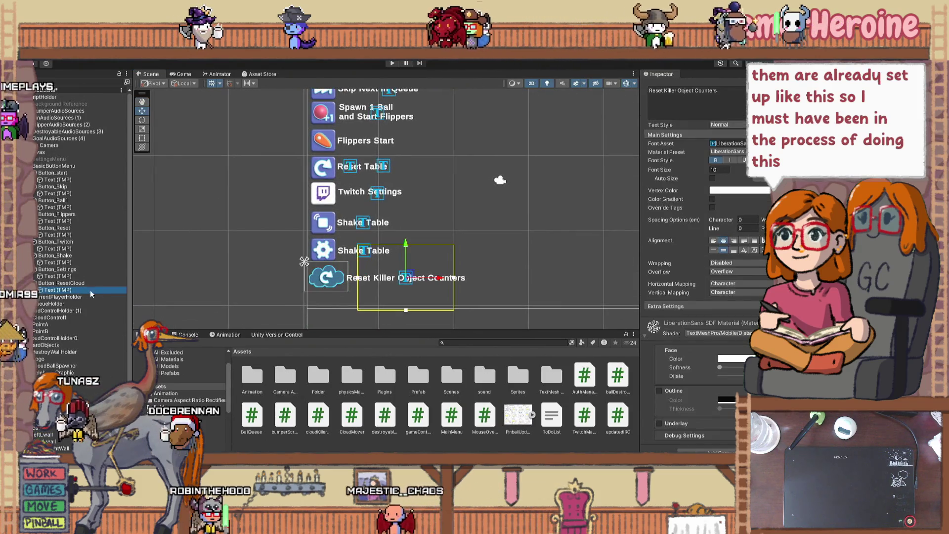
{"action": "left_click_drag", "start_coordinate": [407, 312], "coordinate": [405, 267]}
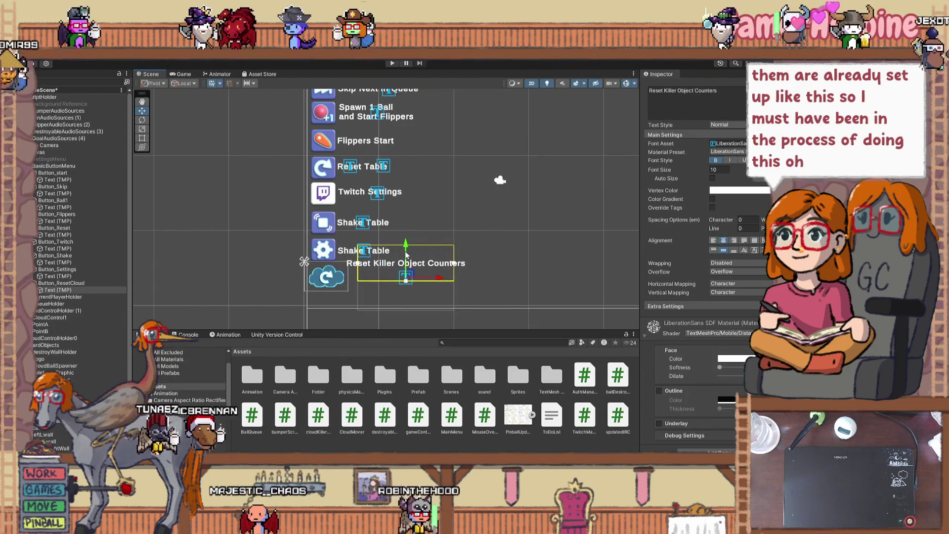
{"action": "scroll", "coordinate": [405, 252], "scroll_direction": "up", "scroll_amount": 3}
{"action": "left_click_drag", "start_coordinate": [403, 243], "coordinate": [406, 282]}
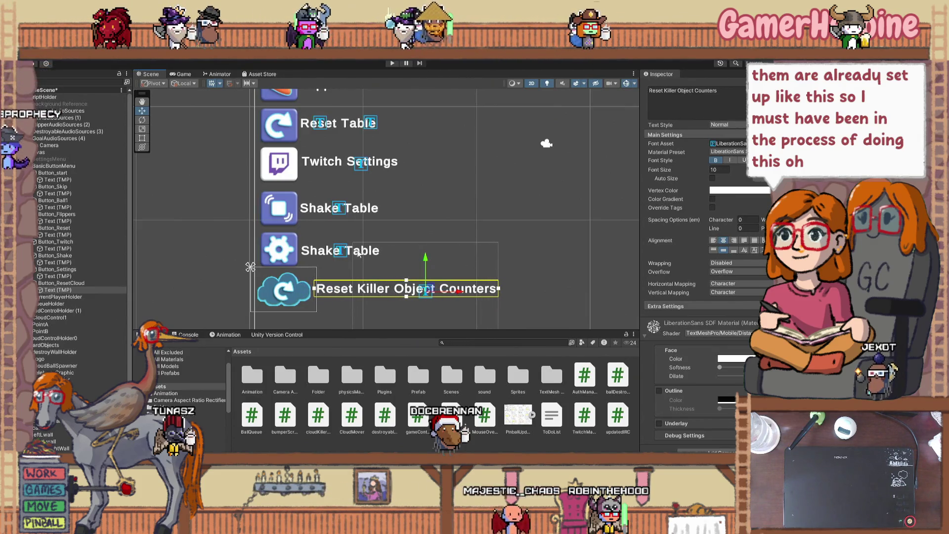
- Select the label text of the gear button carrying the duplicate label
{"action": "left_click", "coordinate": [374, 252]}
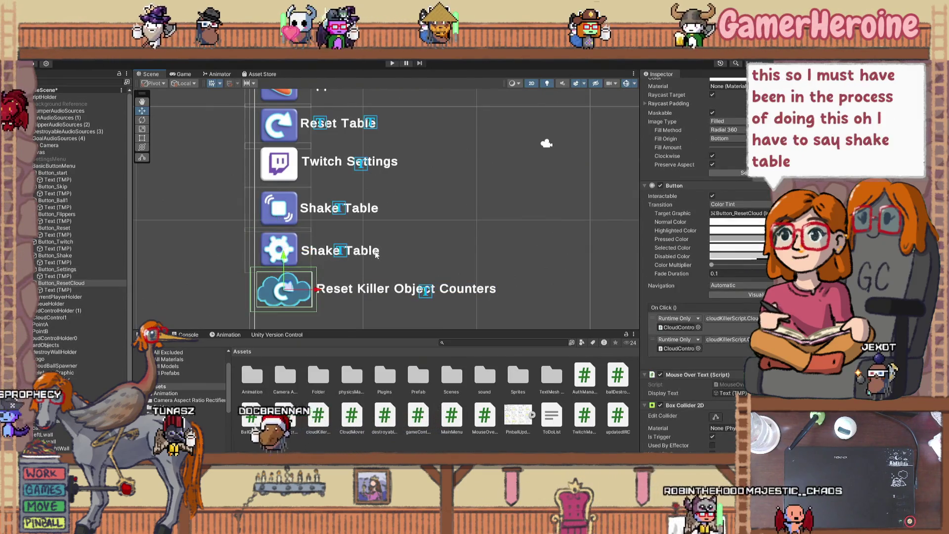
{"action": "left_click", "coordinate": [85, 267]}
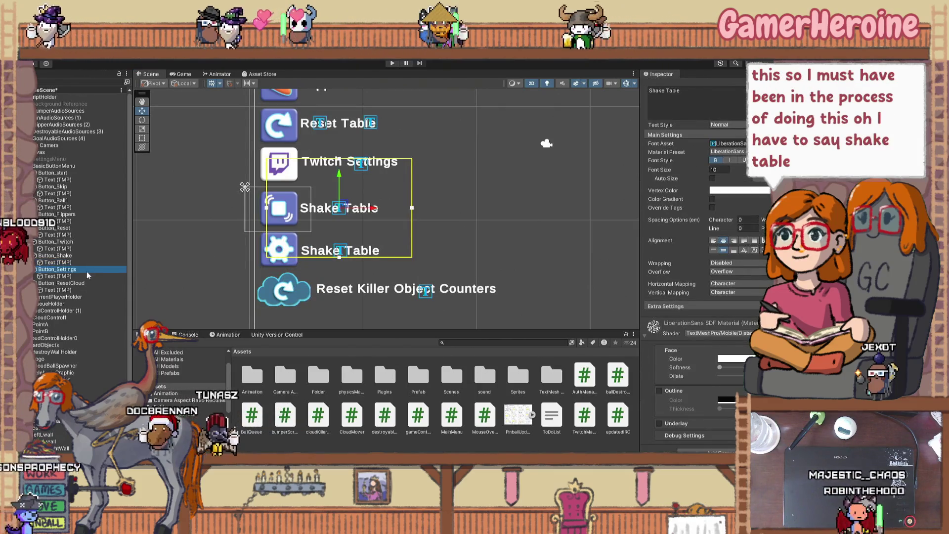
{"action": "left_click", "coordinate": [86, 277]}
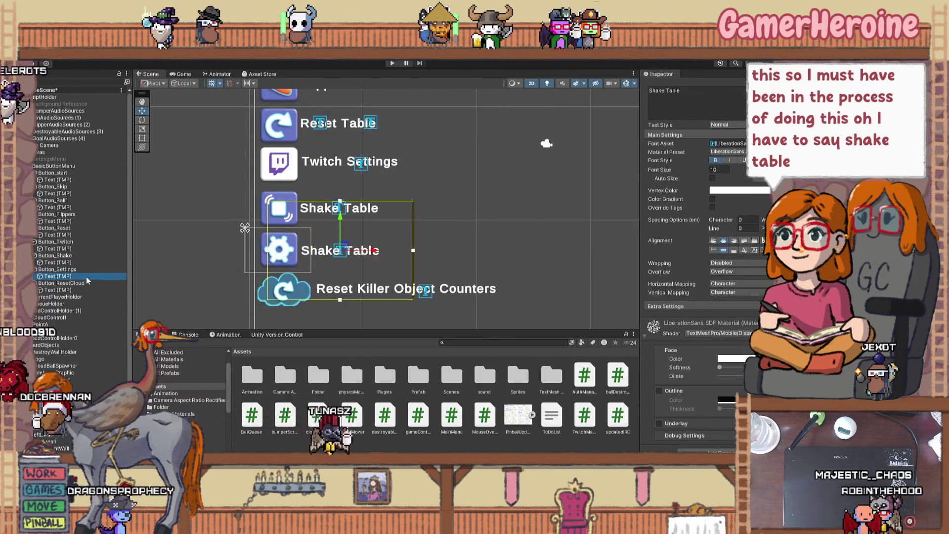
- Replace the gear label's text with 'Settings Menu' and shrink its box from below, left and right
{"action": "scroll", "coordinate": [692, 148], "scroll_direction": "up", "scroll_amount": 4}
{"action": "left_click", "coordinate": [687, 193]}
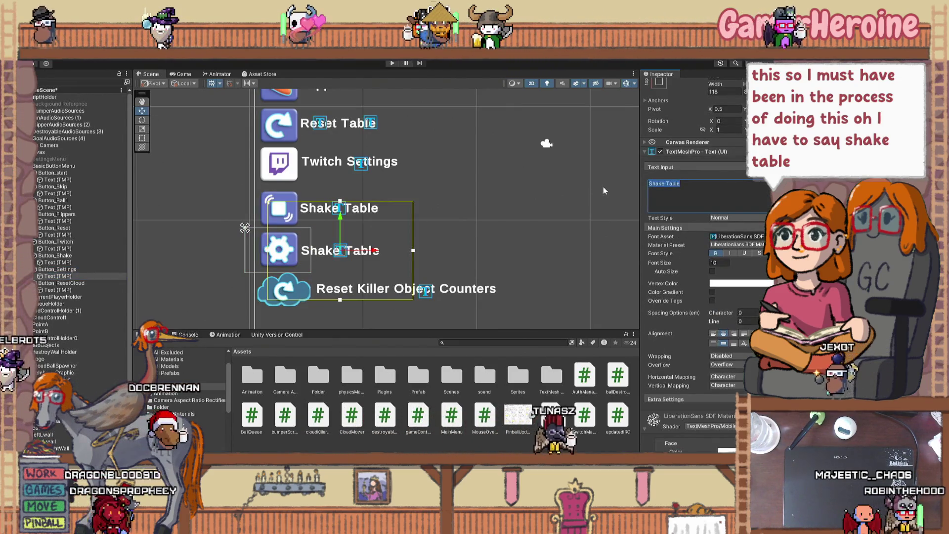
{"action": "type", "text": "Settings Menu"}
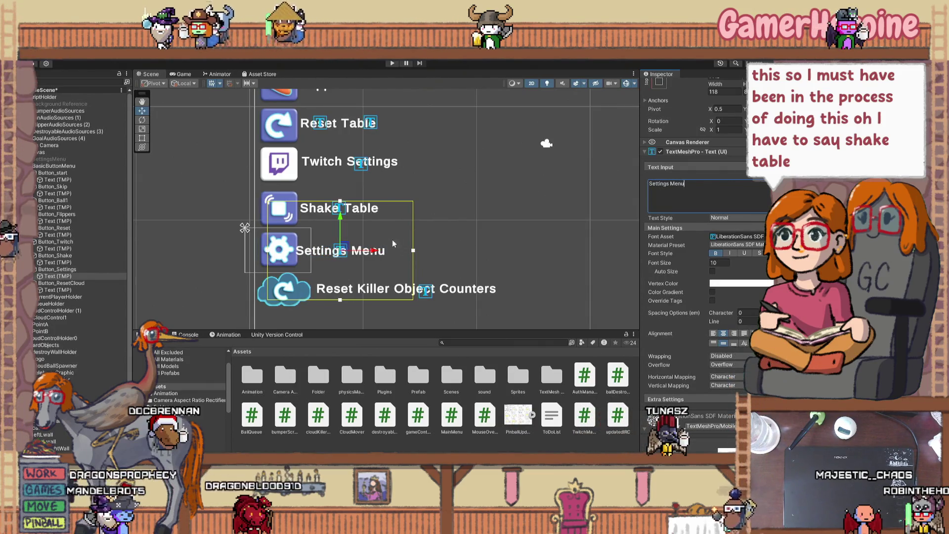
{"action": "mouse_move", "coordinate": [342, 304]}
{"action": "left_mouse_down"}
{"action": "mouse_move", "coordinate": [347, 226]}
{"action": "mouse_move", "coordinate": [346, 240]}
{"action": "left_mouse_up"}
{"action": "left_click_drag", "start_coordinate": [283, 254], "coordinate": [302, 256]}
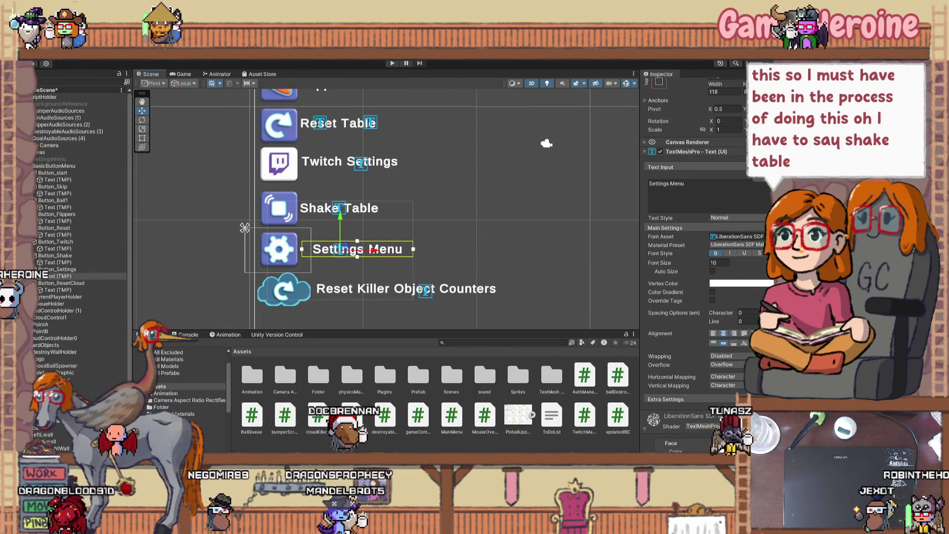
{"action": "left_click_drag", "start_coordinate": [413, 249], "coordinate": [393, 253]}
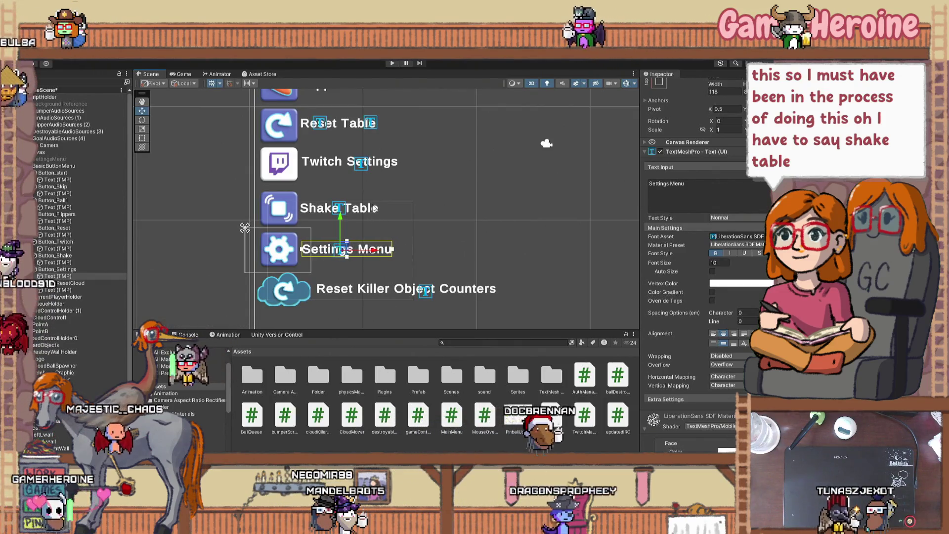
- Compare the Settings Menu label with the Shake Table label, then switch to Clip Studio Paint
{"action": "left_click", "coordinate": [283, 203]}
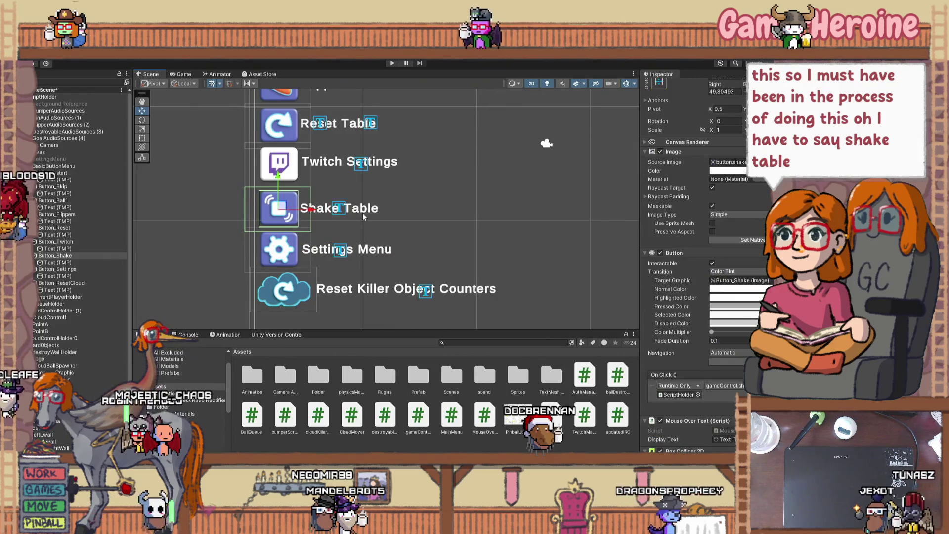
{"action": "left_click", "coordinate": [353, 249]}
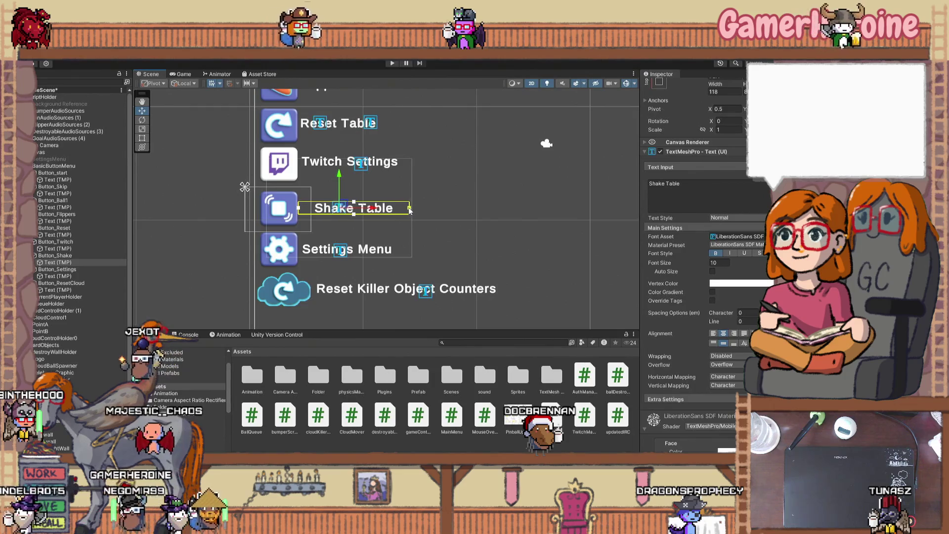
{"action": "left_click", "coordinate": [464, 213]}
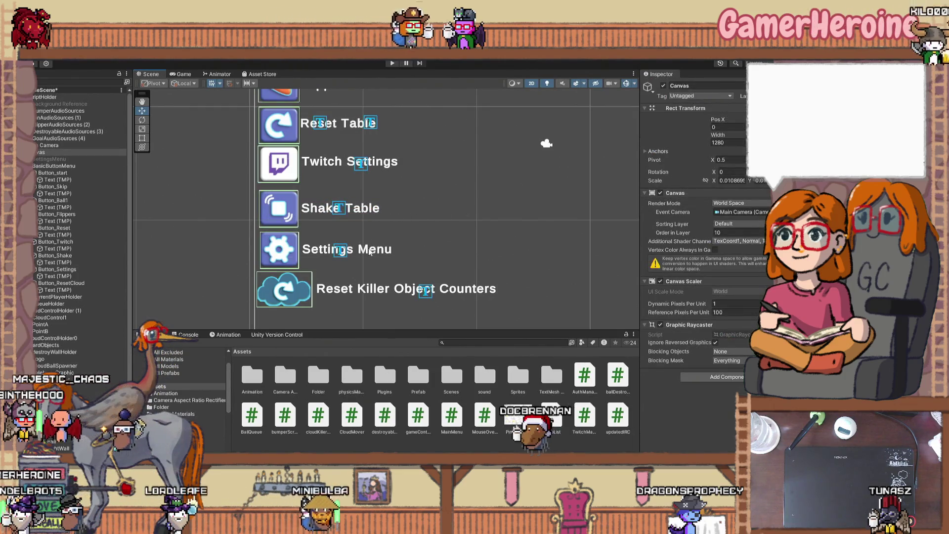
{"action": "left_click", "coordinate": [356, 250]}
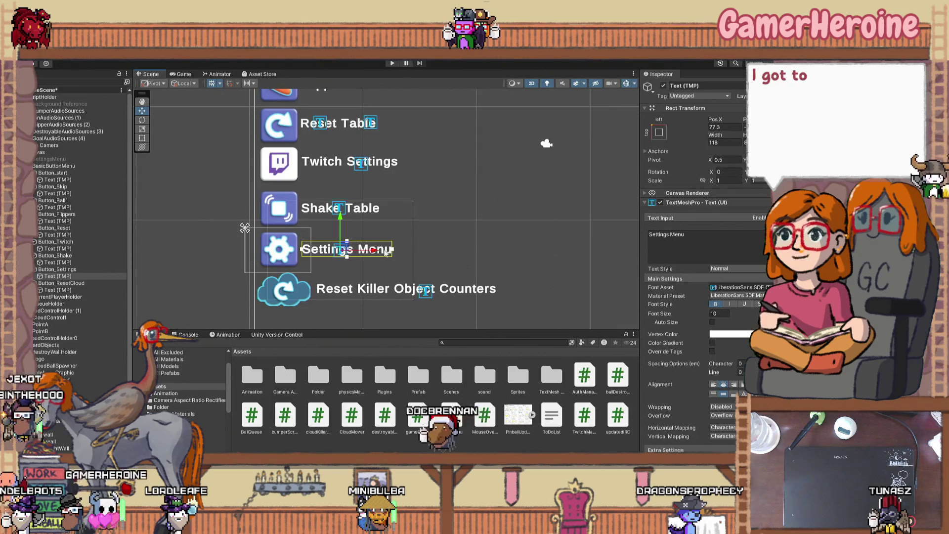
{"action": "left_click", "coordinate": [485, 236]}
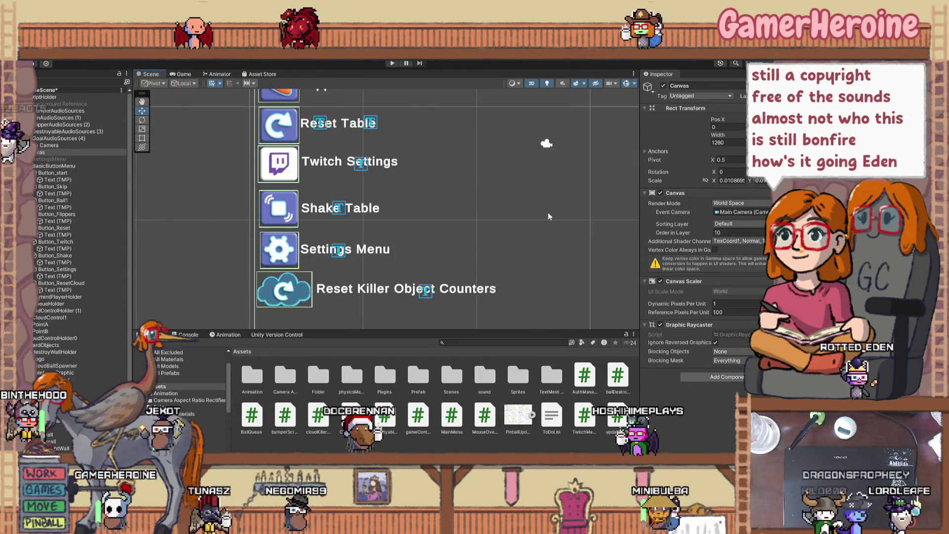
{"action": "scroll", "coordinate": [506, 212], "scroll_direction": "down", "scroll_amount": 5}
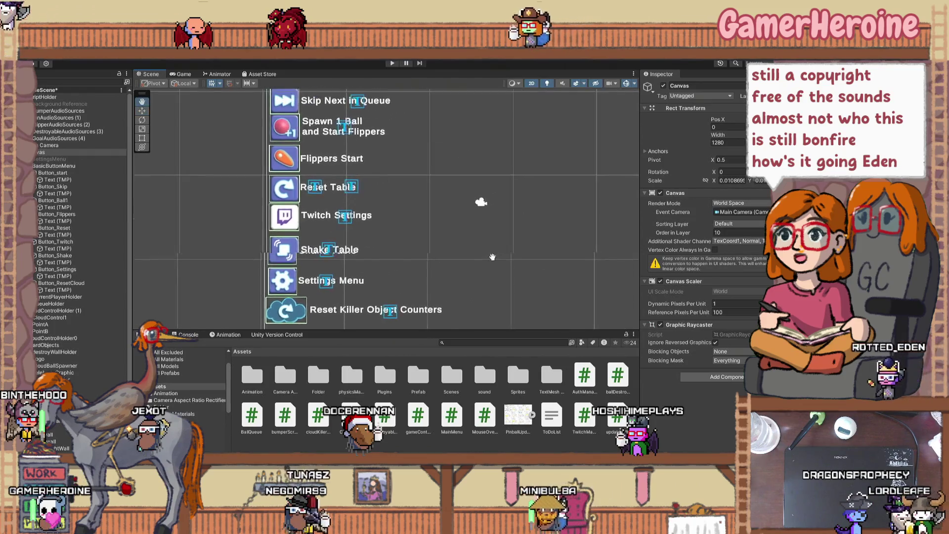
{"action": "scroll", "coordinate": [465, 258], "scroll_direction": "down", "scroll_amount": 2}
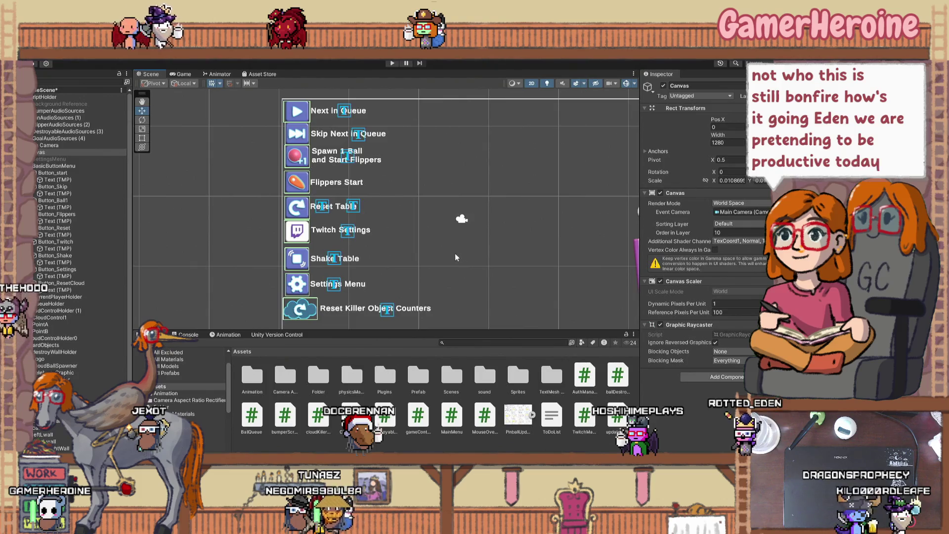
{"action": "key", "text": "alt+Tab"}
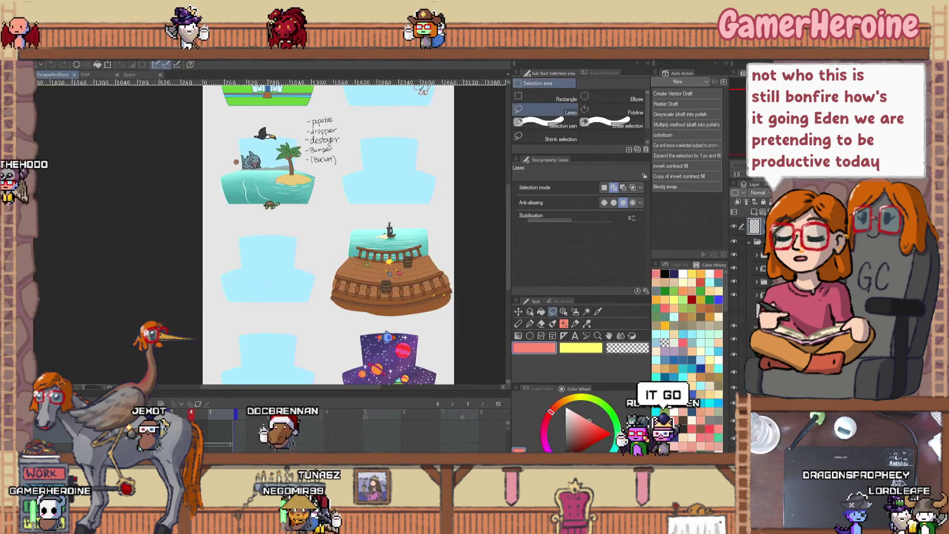
- Fit the Clip Studio Paint page in view, switch documents, then return to Unity
{"action": "key", "text": "ctrl+0"}
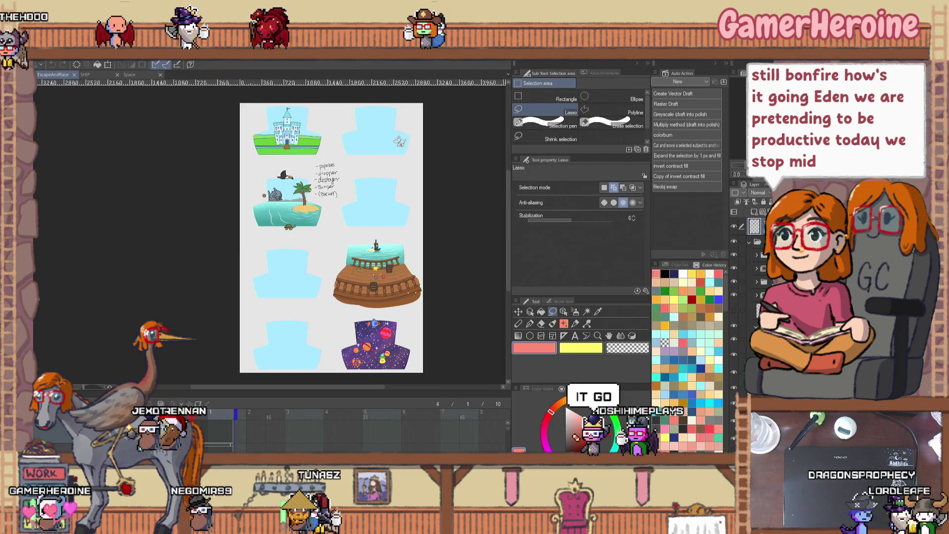
{"action": "key", "text": "ctrl+Tab"}
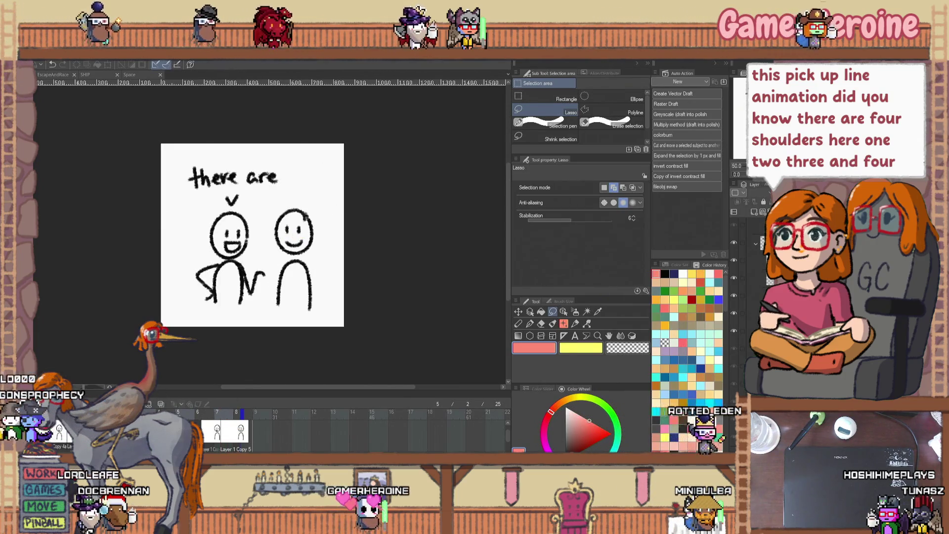
{"action": "key", "text": "alt+Tab"}
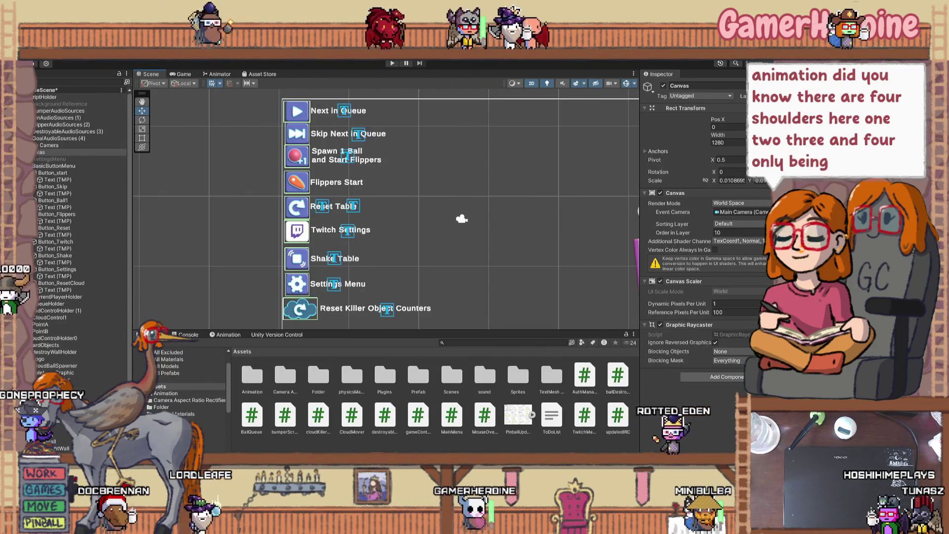
- Select the Next in Queue label and preview the menu in the Game view
{"action": "scroll", "coordinate": [535, 214], "scroll_direction": "down", "scroll_amount": 2}
{"action": "mouse_move", "coordinate": [509, 266]}
{"action": "left_mouse_down"}
{"action": "mouse_move", "coordinate": [445, 153]}
{"action": "mouse_move", "coordinate": [474, 223]}
{"action": "mouse_move", "coordinate": [508, 249]}
{"action": "left_mouse_up"}
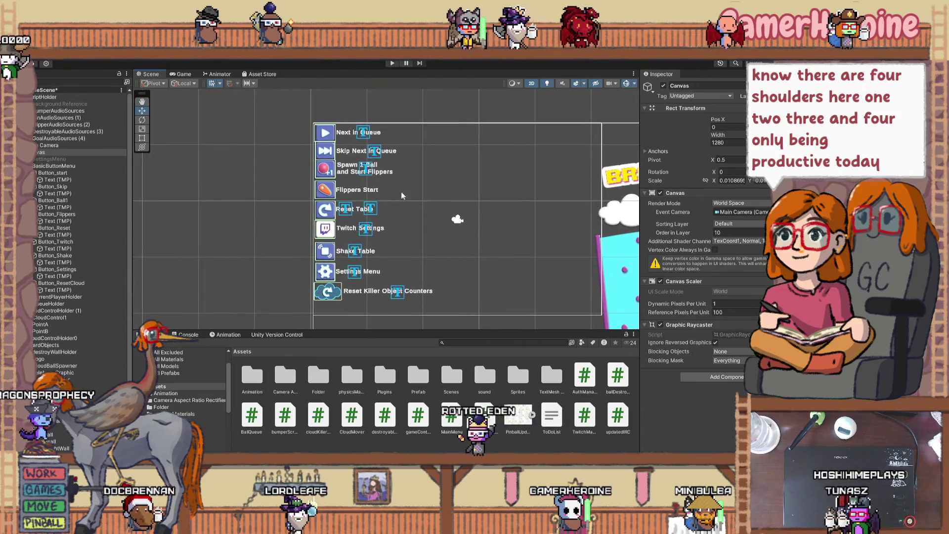
{"action": "left_click", "coordinate": [349, 133]}
{"action": "left_click", "coordinate": [349, 133]}
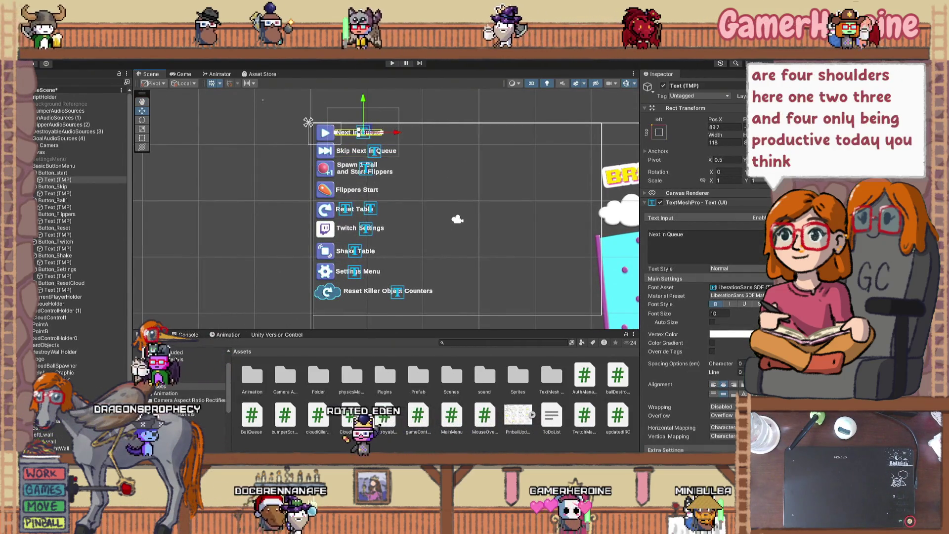
{"action": "left_click", "coordinate": [174, 73]}
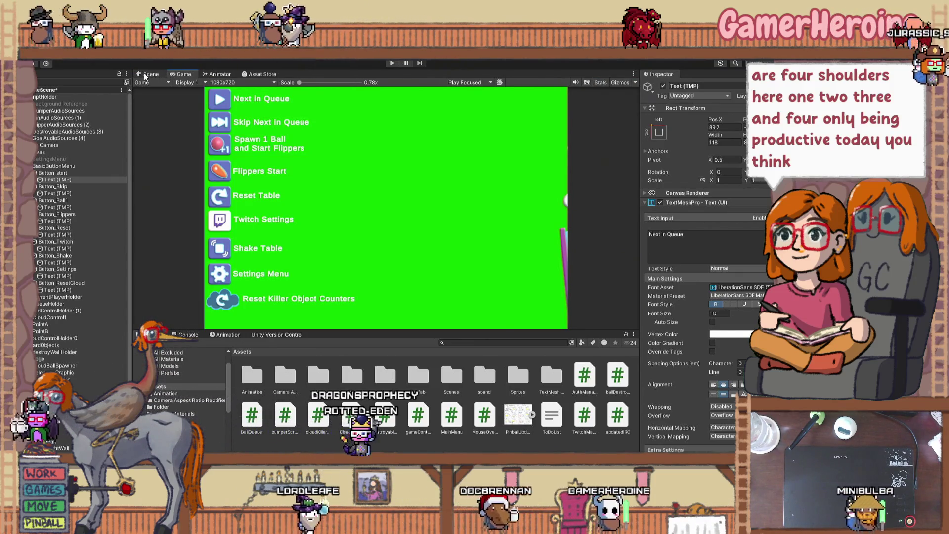
{"action": "left_click", "coordinate": [144, 73]}
- Multi-select the button labels and set them to left alignment
{"action": "left_click", "coordinate": [58, 193], "text": "ctrl"}
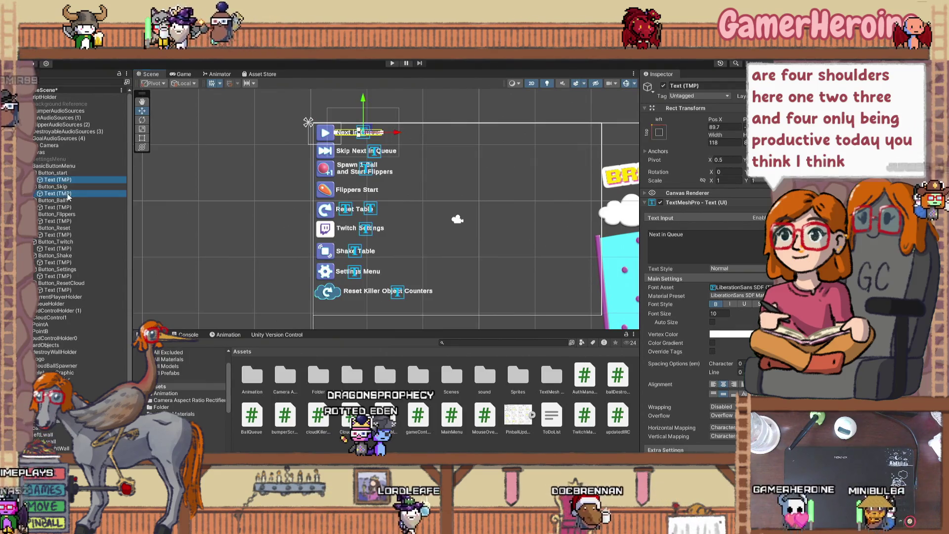
{"action": "left_click", "coordinate": [67, 207], "text": "ctrl"}
{"action": "left_click", "coordinate": [69, 221], "text": "ctrl"}
{"action": "left_click", "coordinate": [72, 235], "text": "ctrl"}
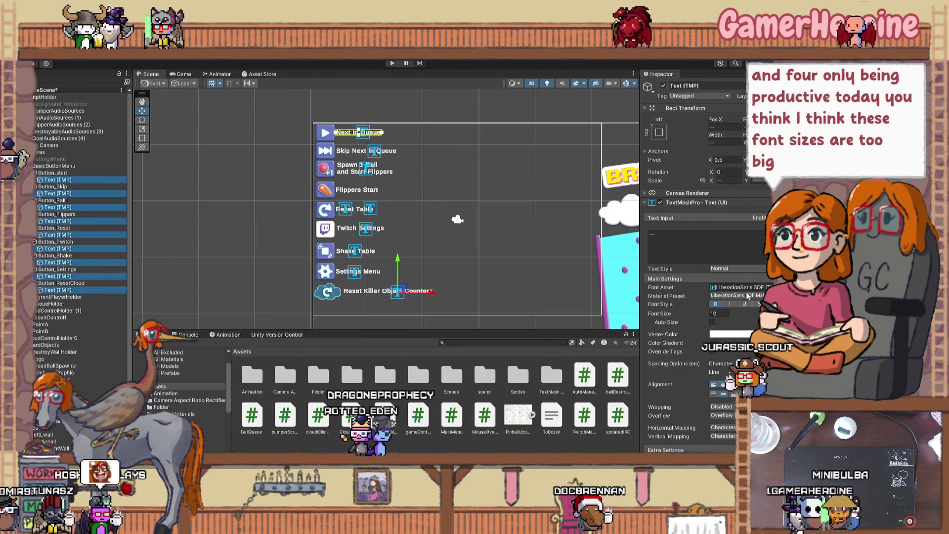
{"action": "left_click", "coordinate": [716, 385]}
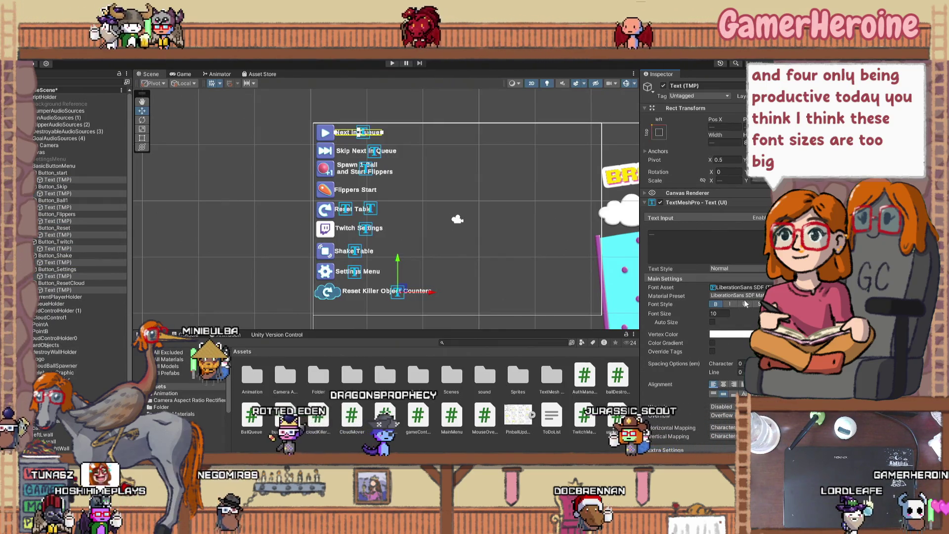
- Set the selected labels' Pos X to 100
{"action": "left_click", "coordinate": [720, 127]}
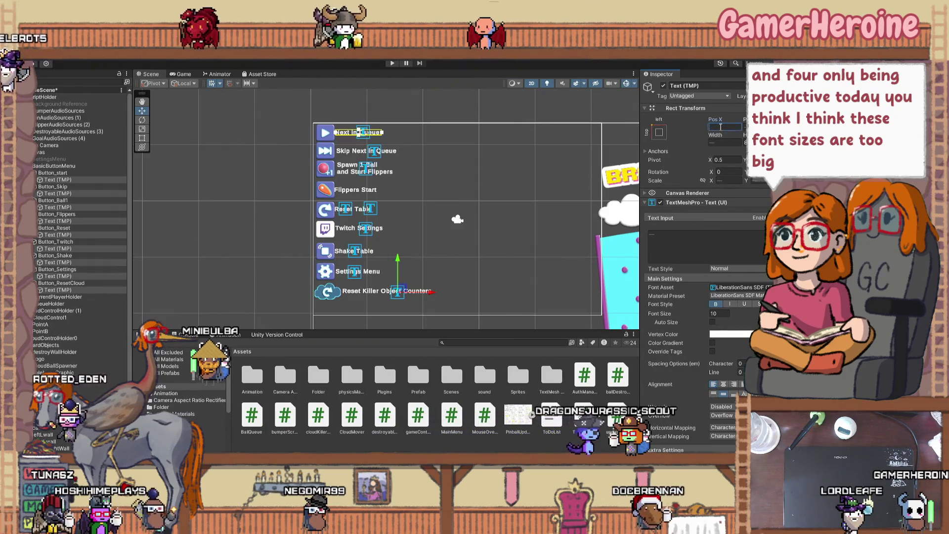
{"action": "type", "text": "100"}
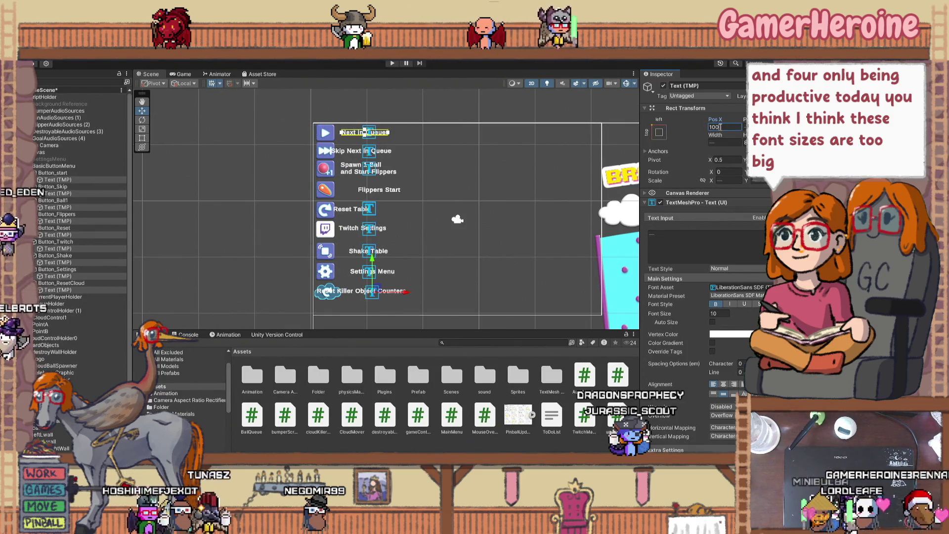
{"action": "left_click", "coordinate": [658, 134]}
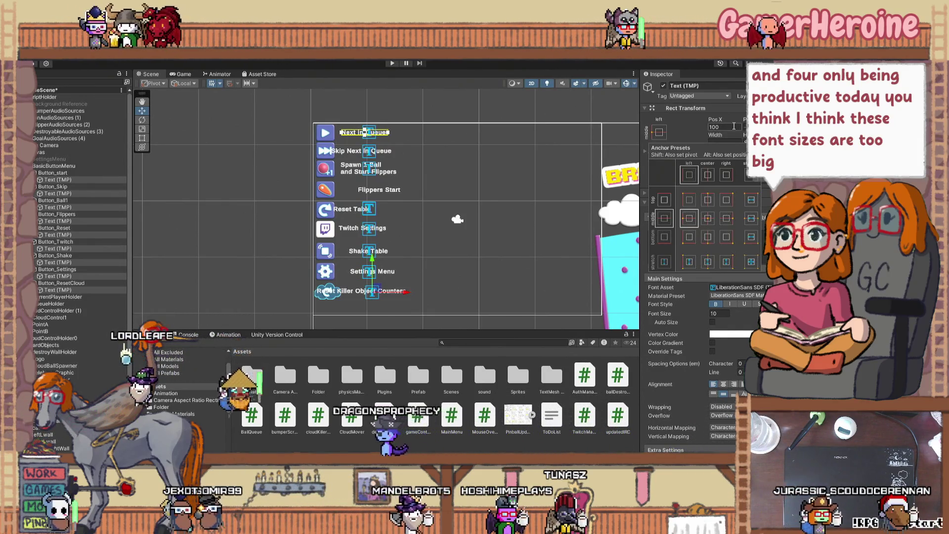
{"action": "left_click", "coordinate": [695, 128]}
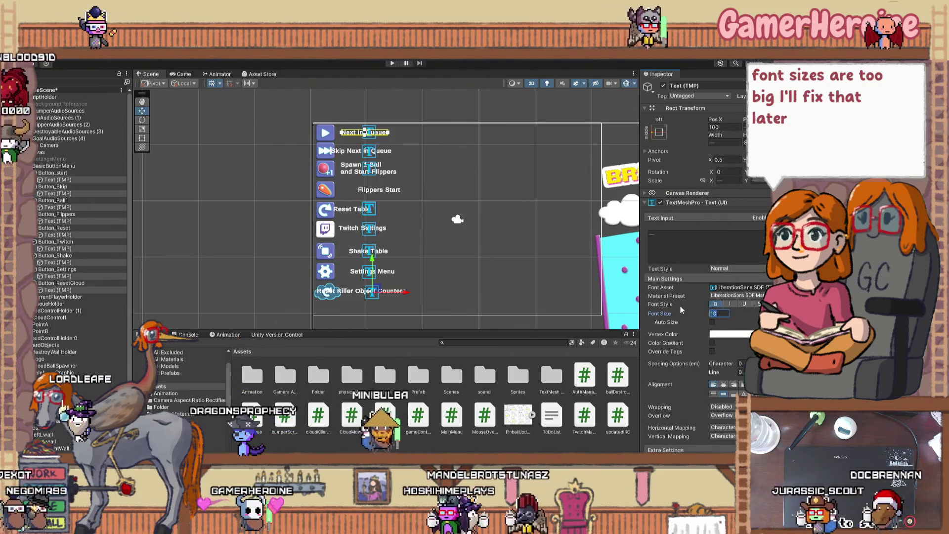
{"action": "key", "text": "Return"}
- Lower the selected labels' font size to 6
{"action": "left_click", "coordinate": [719, 314]}
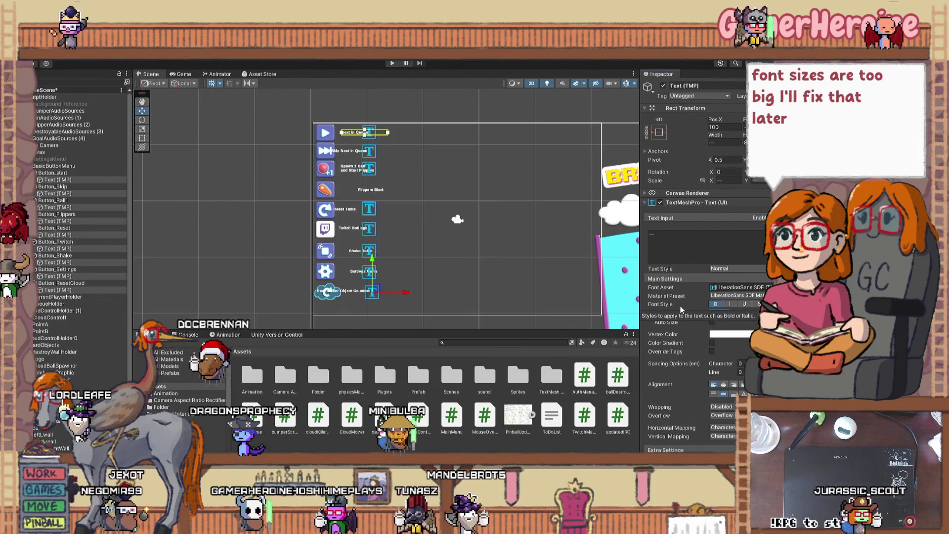
{"action": "type", "text": "6"}
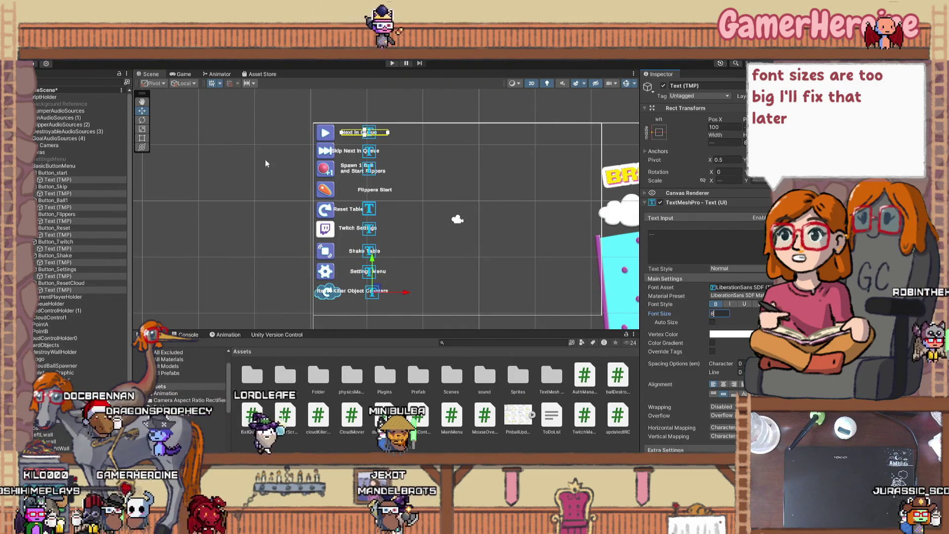
{"action": "left_click", "coordinate": [237, 130]}
{"action": "scroll", "coordinate": [358, 143], "scroll_direction": "up", "scroll_amount": 1}
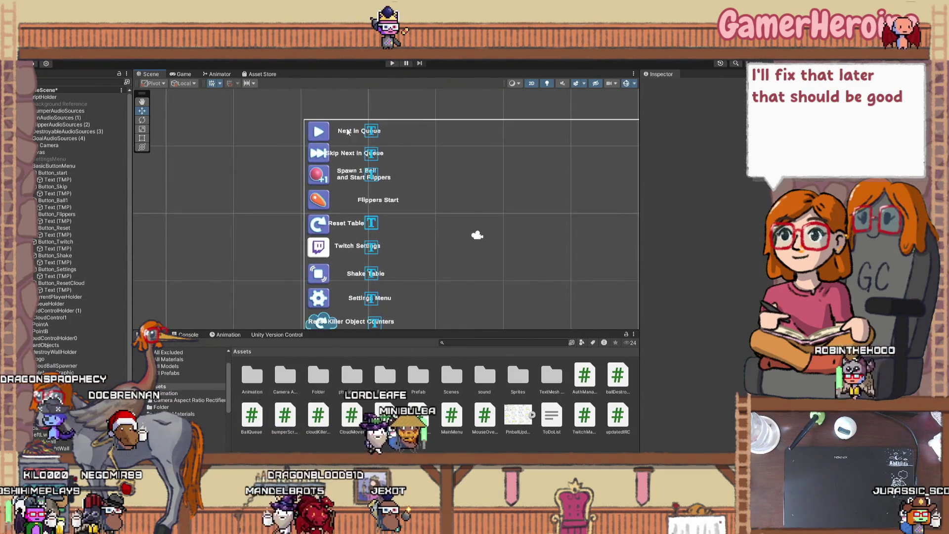
- Select the Next in Queue and Skip Next in Queue labels and give them Width 100
{"action": "left_click", "coordinate": [349, 131]}
{"action": "left_click", "coordinate": [381, 133]}
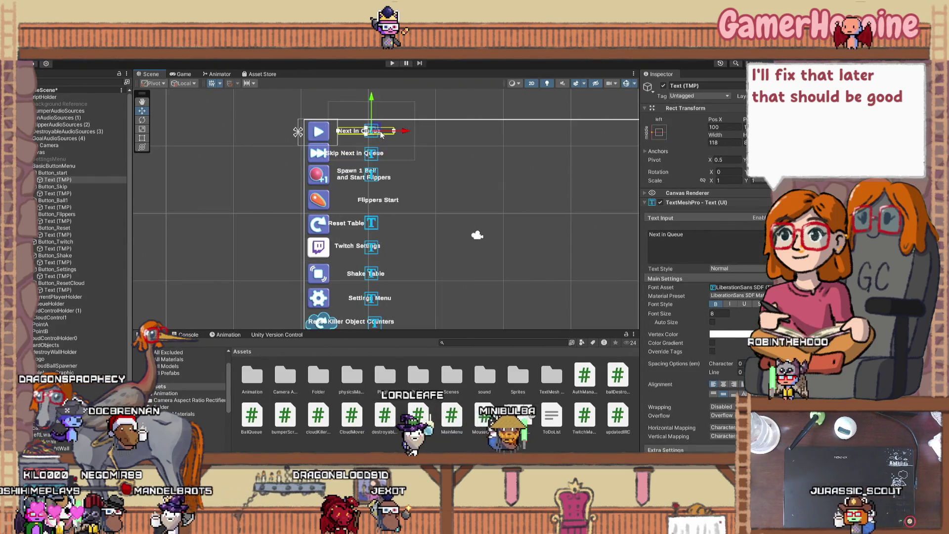
{"action": "left_click", "coordinate": [345, 156]}
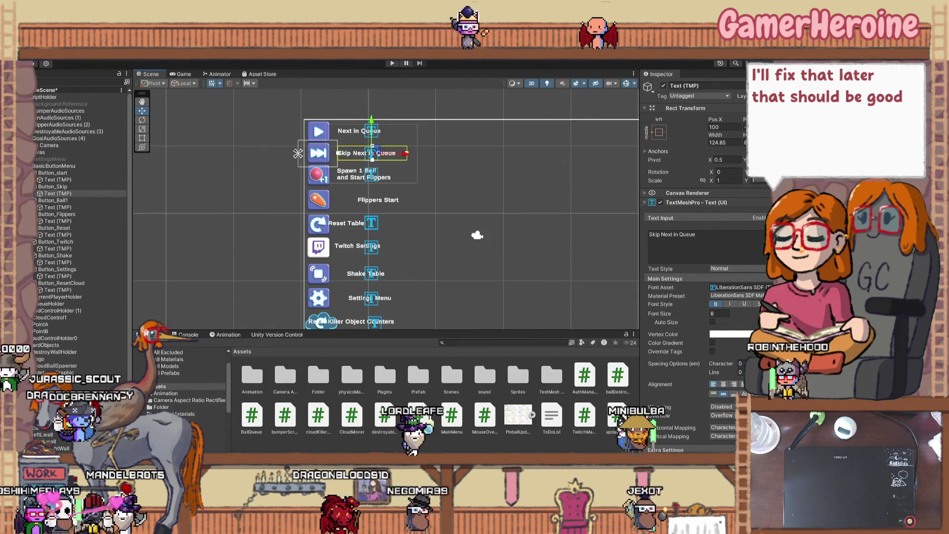
{"action": "scroll", "coordinate": [399, 148], "scroll_direction": "up", "scroll_amount": 3}
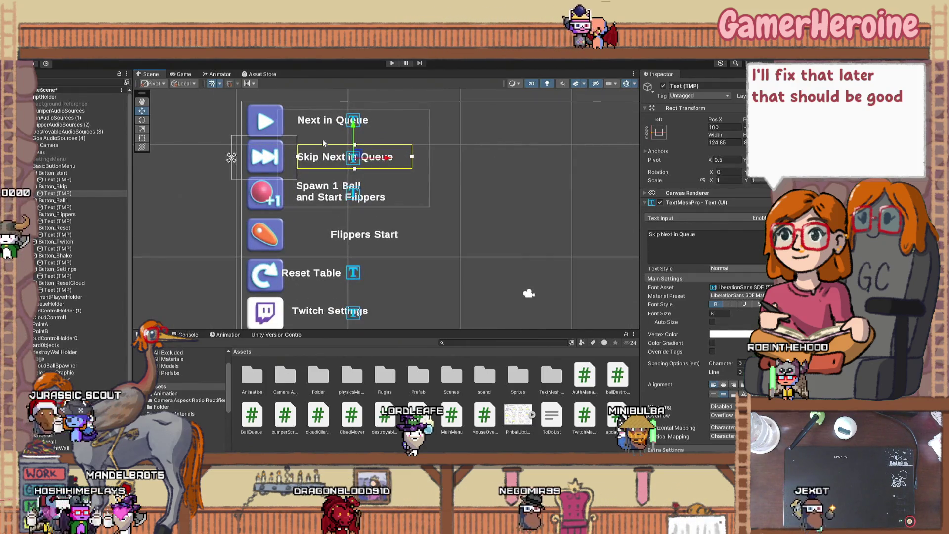
{"action": "left_click", "coordinate": [78, 181], "text": "ctrl"}
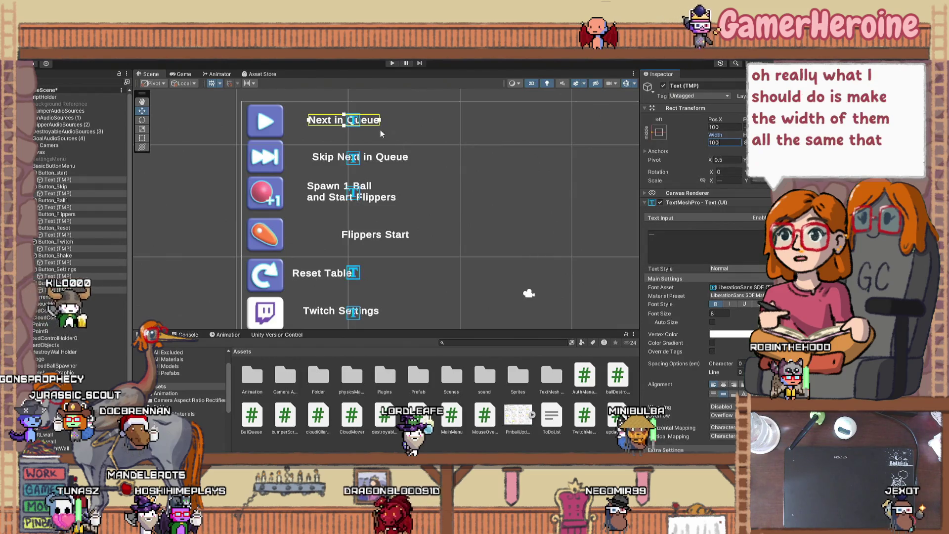
{"action": "left_click", "coordinate": [363, 157]}
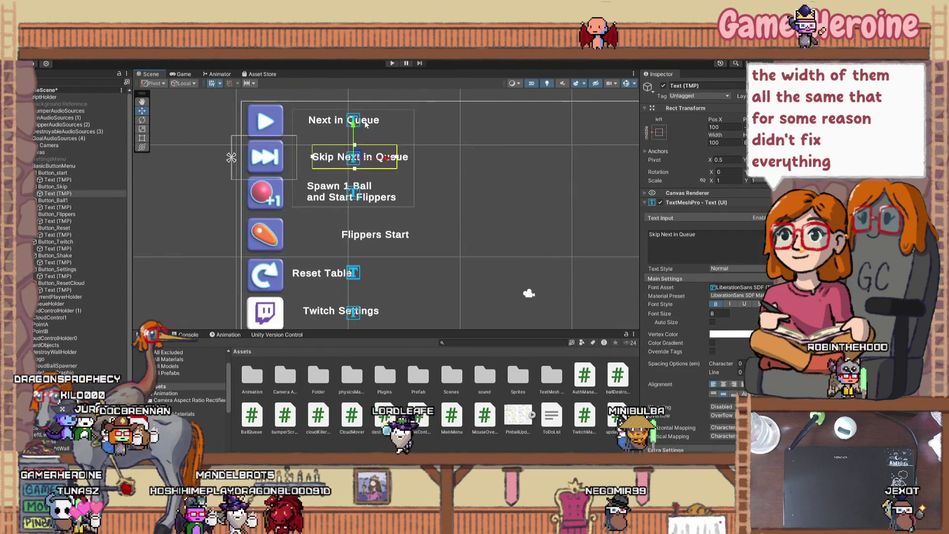
- Move the Next in Queue label left and widen the Skip Next in Queue label box
{"action": "left_click", "coordinate": [369, 124]}
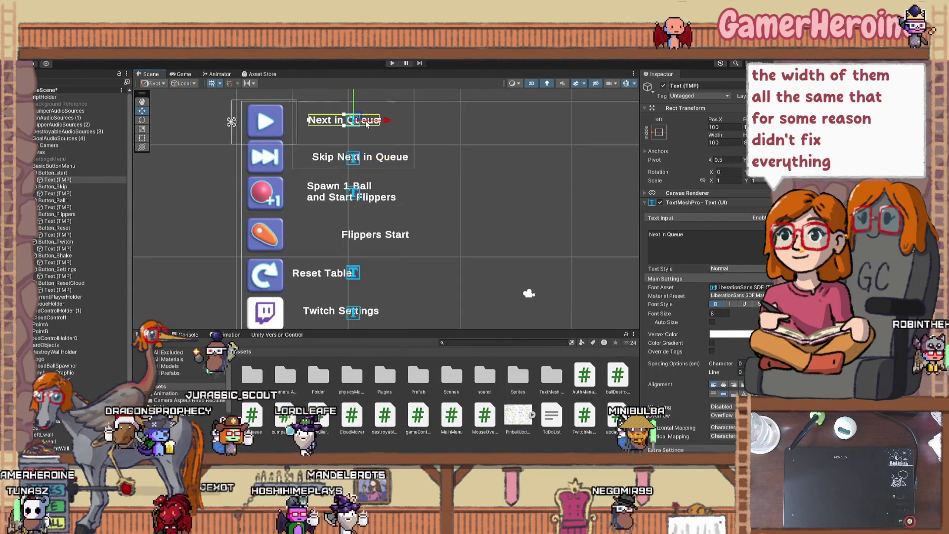
{"action": "left_click_drag", "start_coordinate": [386, 120], "coordinate": [365, 119]}
{"action": "left_click", "coordinate": [405, 158]}
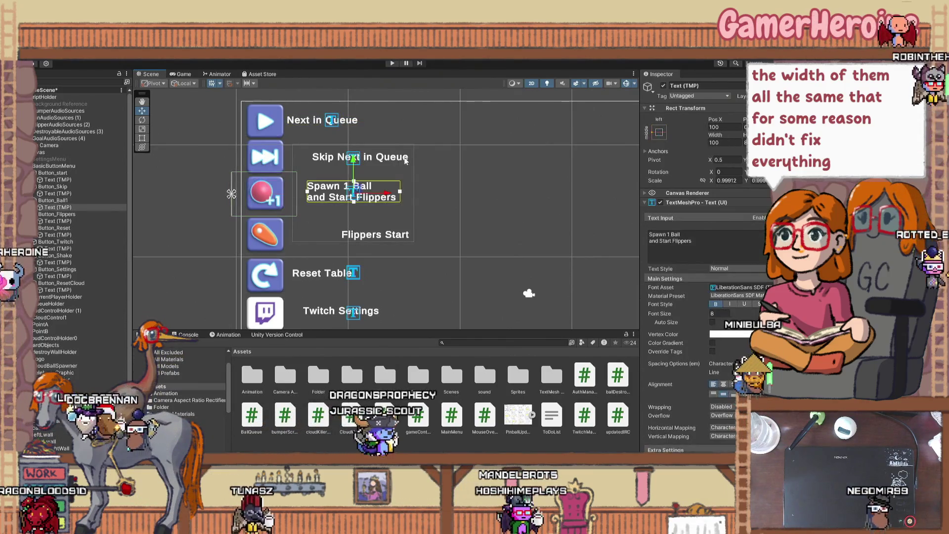
{"action": "left_click_drag", "start_coordinate": [408, 159], "coordinate": [379, 160]}
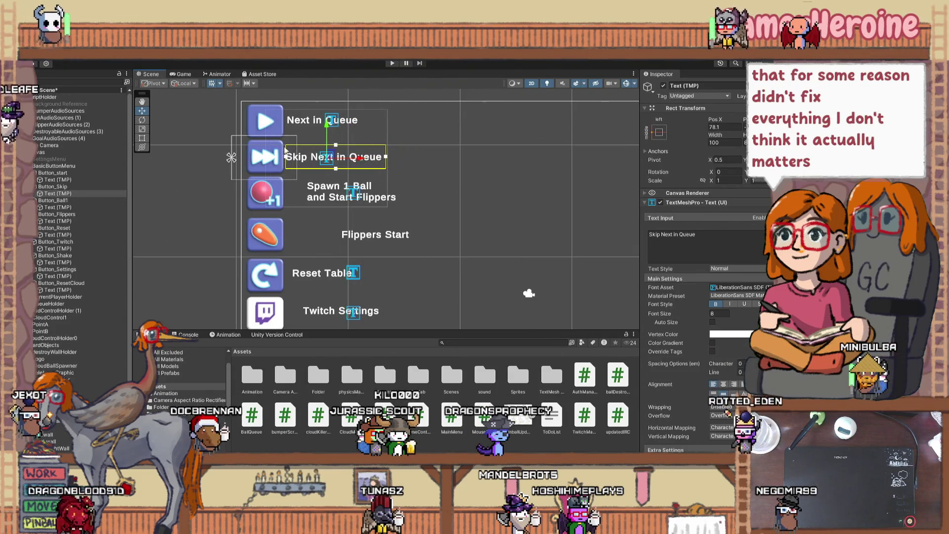
{"action": "scroll", "coordinate": [376, 173], "scroll_direction": "up", "scroll_amount": 3}
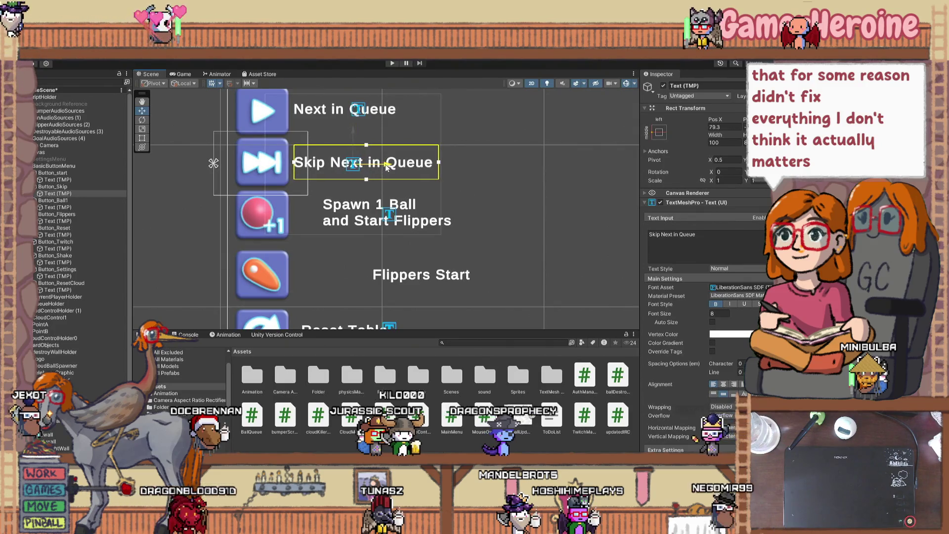
- Move the Flippers Start label closer to its icon and nudge the Reset Table label left
{"action": "left_click", "coordinate": [359, 216]}
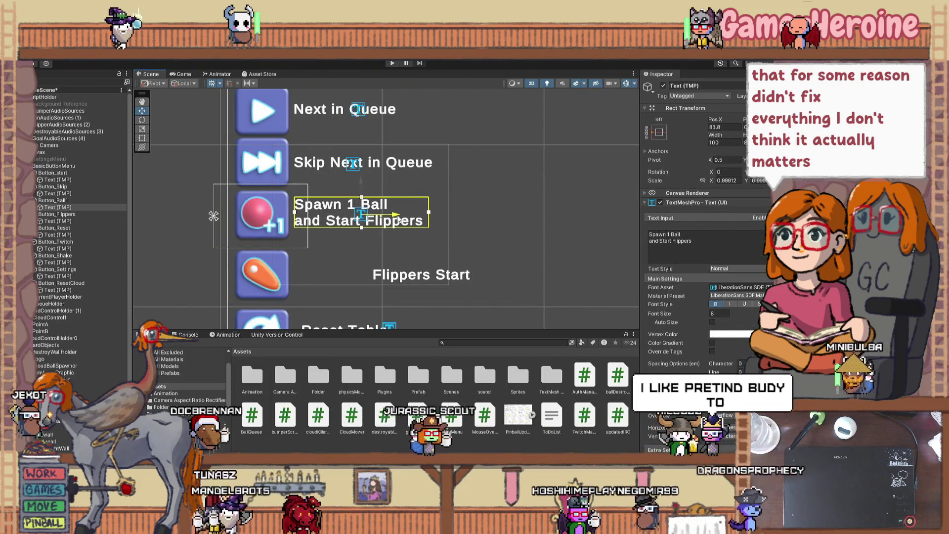
{"action": "left_click", "coordinate": [466, 277]}
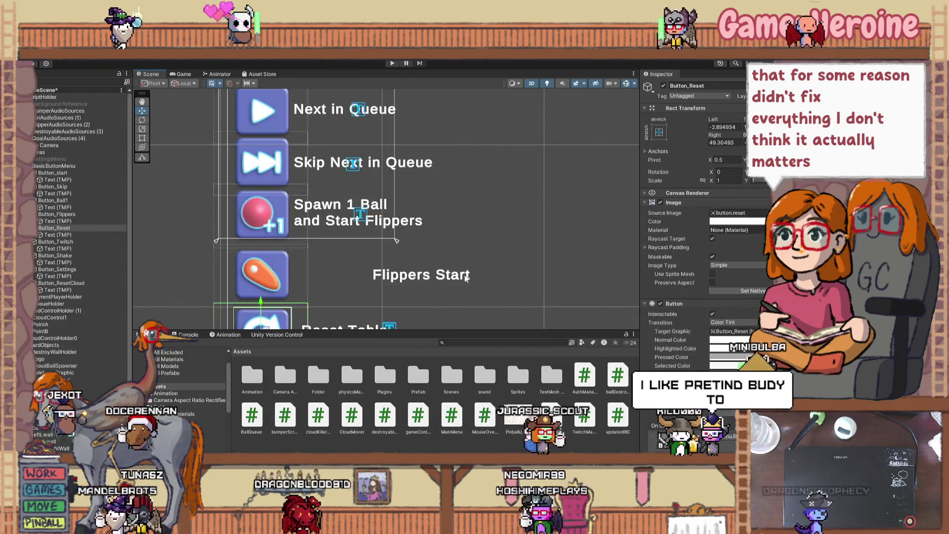
{"action": "left_click", "coordinate": [465, 278]}
{"action": "scroll", "coordinate": [428, 292], "scroll_direction": "down", "scroll_amount": 1}
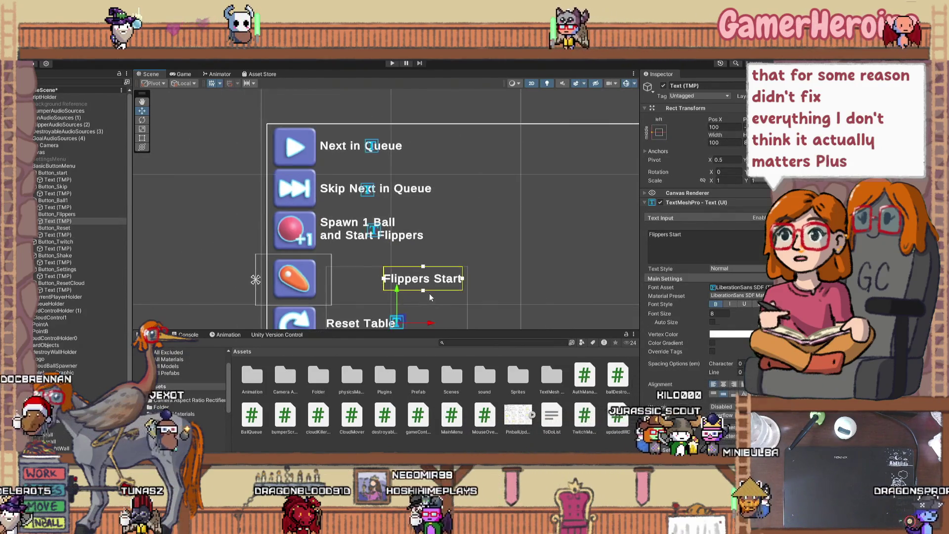
{"action": "left_click_drag", "start_coordinate": [429, 322], "coordinate": [366, 317]}
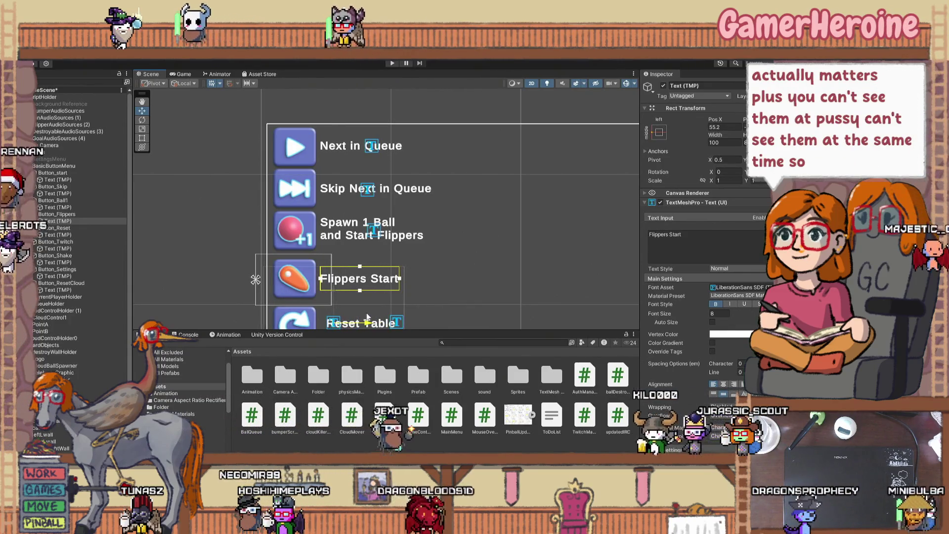
{"action": "scroll", "coordinate": [391, 191], "scroll_direction": "down", "scroll_amount": 3}
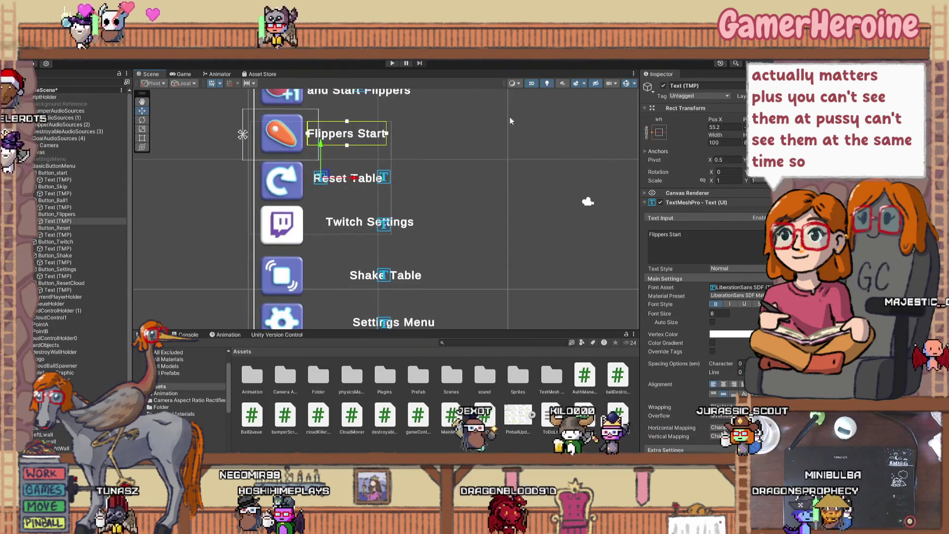
{"action": "left_click", "coordinate": [380, 180]}
{"action": "left_click_drag", "start_coordinate": [427, 181], "coordinate": [415, 180]}
- Nudge the Shake Table label left, reverting a trial move of Twitch Settings
{"action": "left_click", "coordinate": [386, 274]}
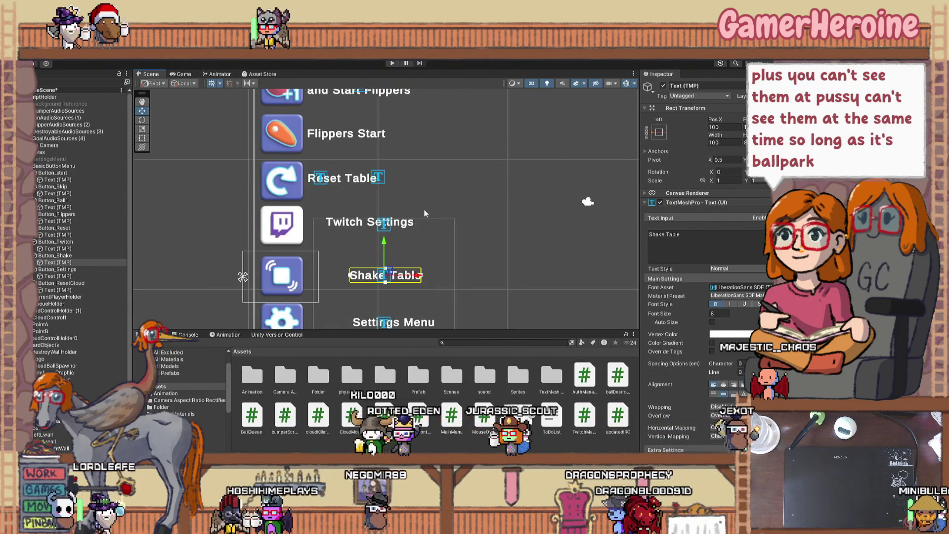
{"action": "left_click_drag", "start_coordinate": [418, 276], "coordinate": [377, 280]}
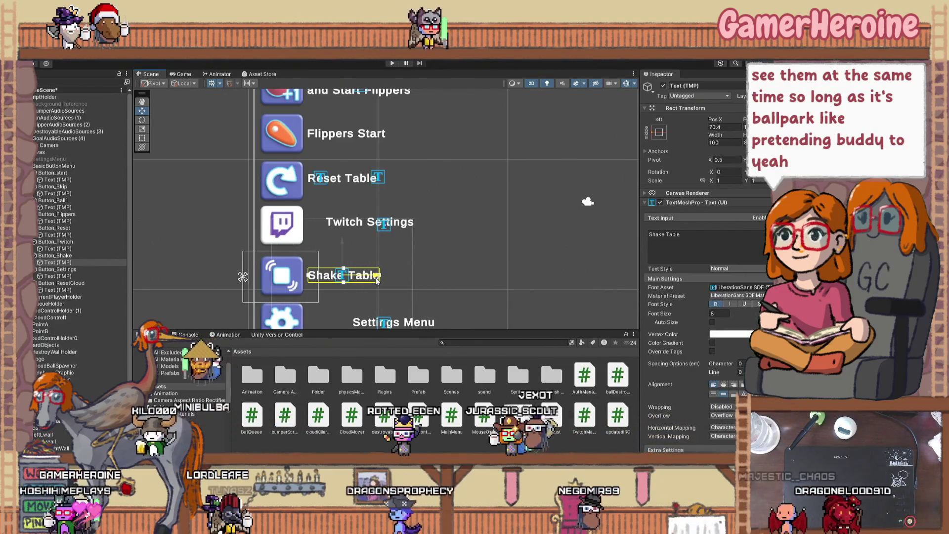
{"action": "left_click", "coordinate": [371, 222]}
{"action": "left_click_drag", "start_coordinate": [417, 230], "coordinate": [401, 234]}
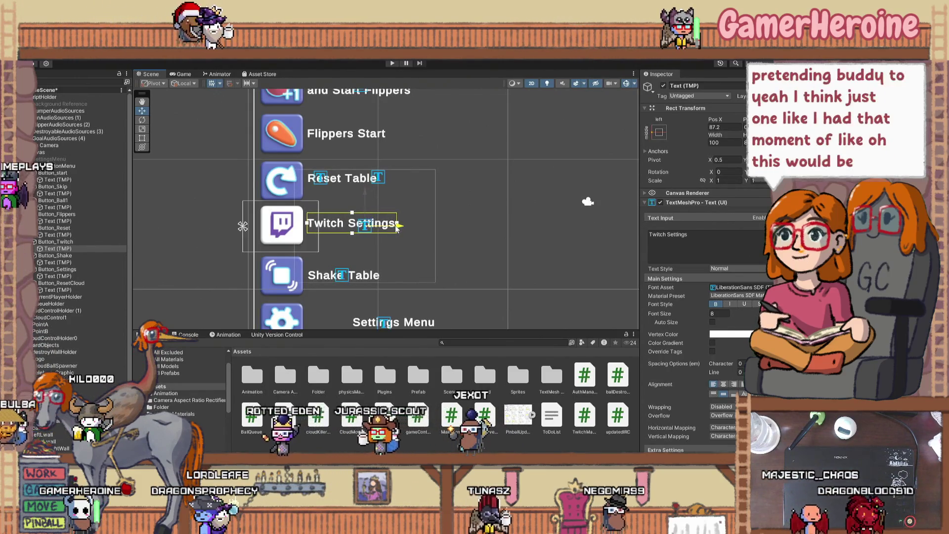
{"action": "key", "text": "ctrl+z"}
{"action": "scroll", "coordinate": [400, 247], "scroll_direction": "down", "scroll_amount": 2}
{"action": "scroll", "coordinate": [450, 288], "scroll_direction": "down", "scroll_amount": 5}
- Nudge the Settings Menu label and move Reset Killer Object Counters right to X ≈135
{"action": "left_click", "coordinate": [421, 267]}
{"action": "left_click", "coordinate": [442, 232]}
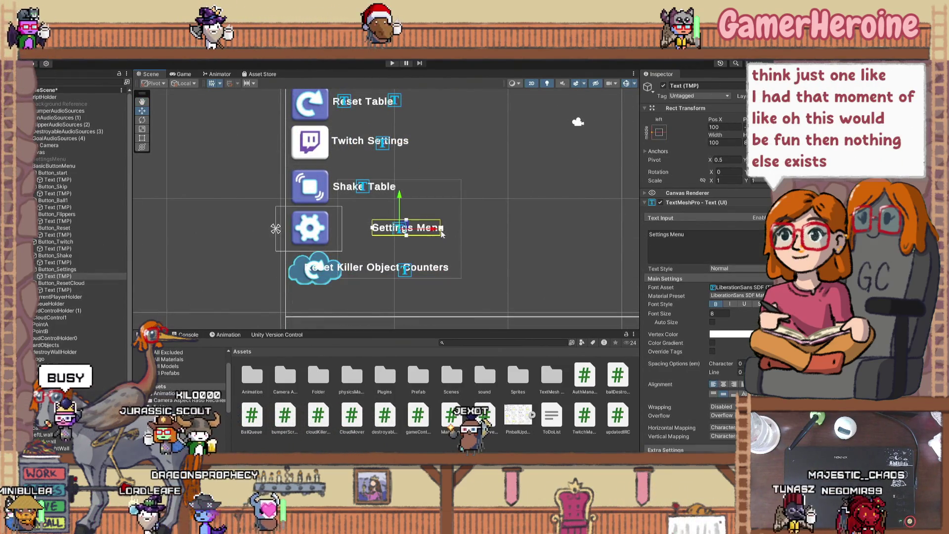
{"action": "left_click_drag", "start_coordinate": [388, 232], "coordinate": [392, 233]}
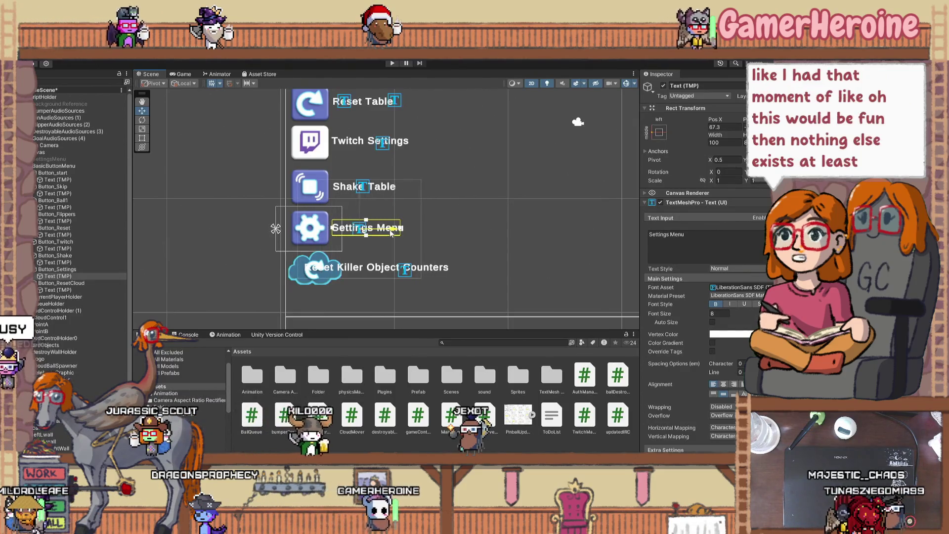
{"action": "left_click", "coordinate": [445, 270]}
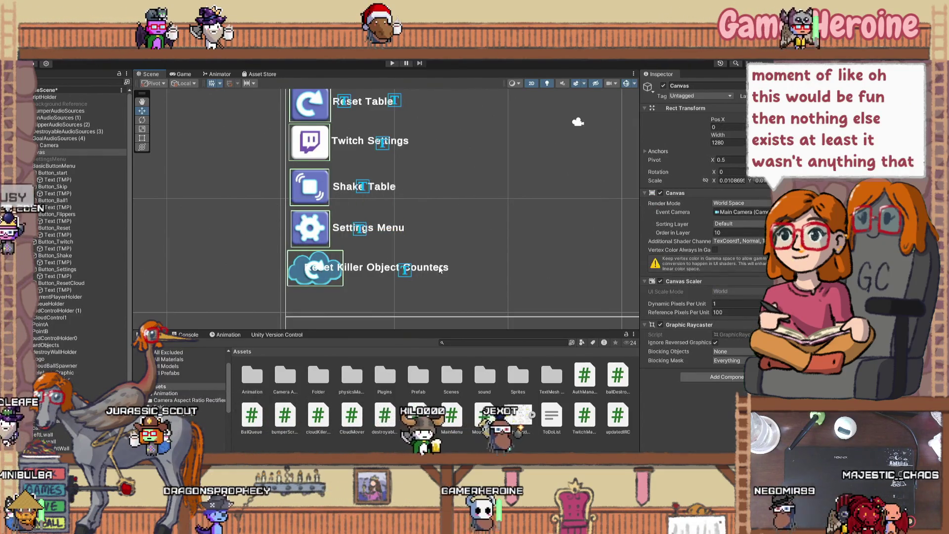
{"action": "left_click_drag", "start_coordinate": [448, 270], "coordinate": [478, 269]}
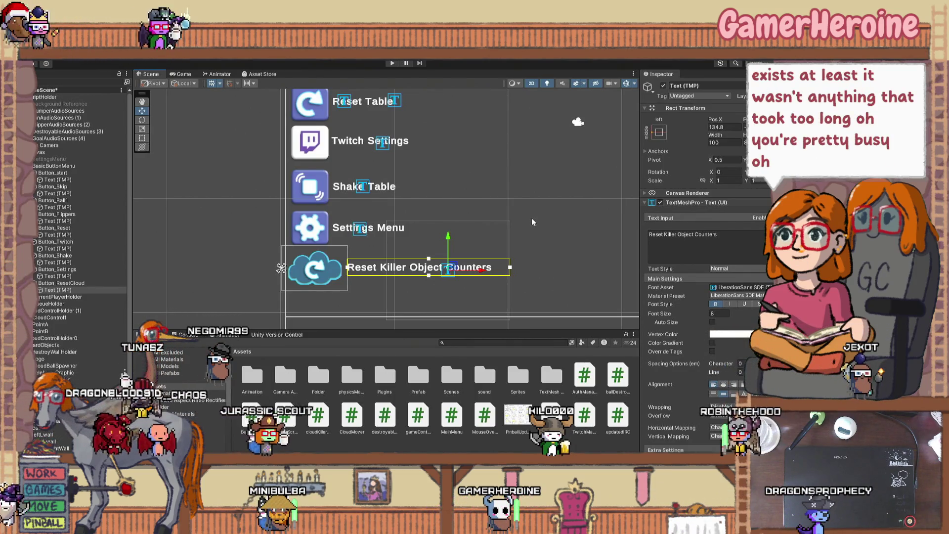
{"action": "left_click", "coordinate": [505, 223]}
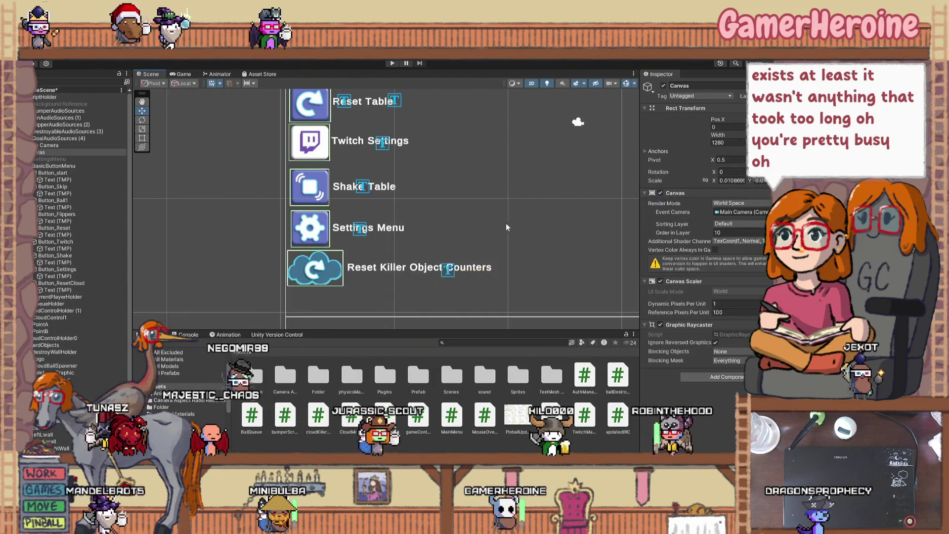
- Save the scene from the File menu
{"action": "scroll", "coordinate": [497, 233], "scroll_direction": "down", "scroll_amount": 2}
{"action": "scroll", "coordinate": [497, 235], "scroll_direction": "up", "scroll_amount": 1}
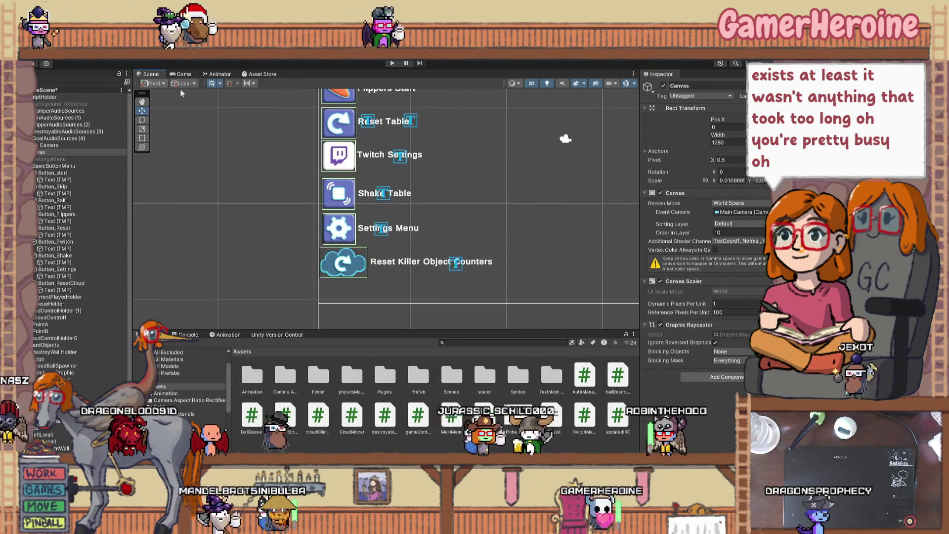
{"action": "left_click", "coordinate": [37, 56]}
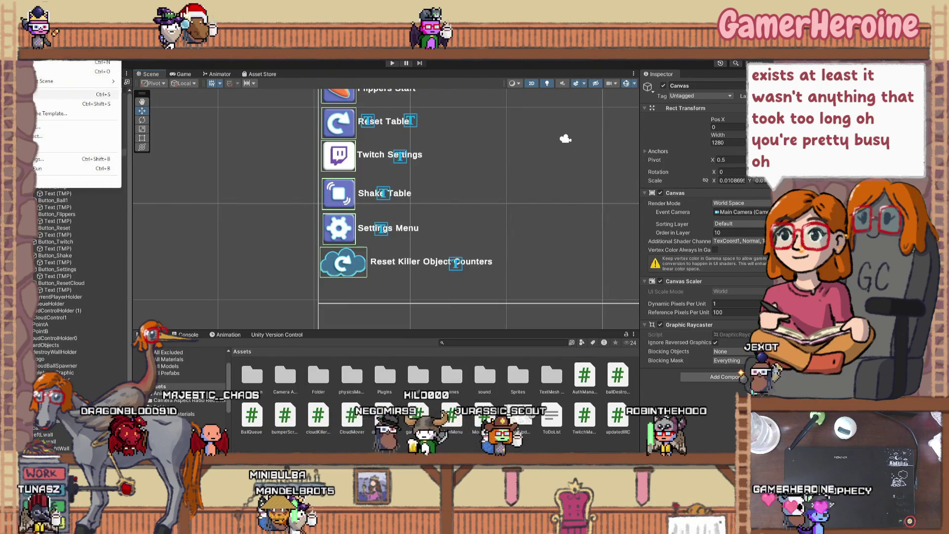
{"action": "left_click", "coordinate": [533, 201]}
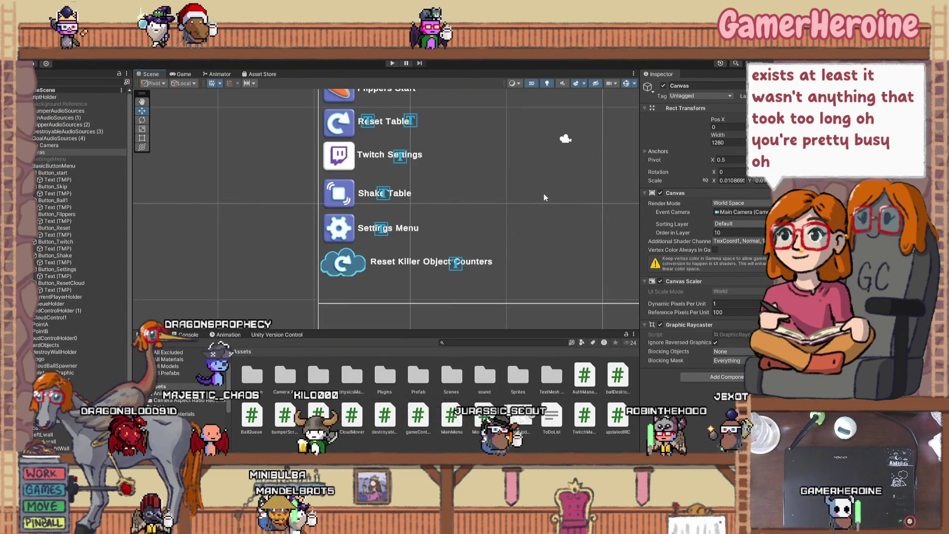
- Zoom the Scene view out and preview the button panel in the Game view
{"action": "scroll", "coordinate": [544, 197], "scroll_direction": "down", "scroll_amount": 3}
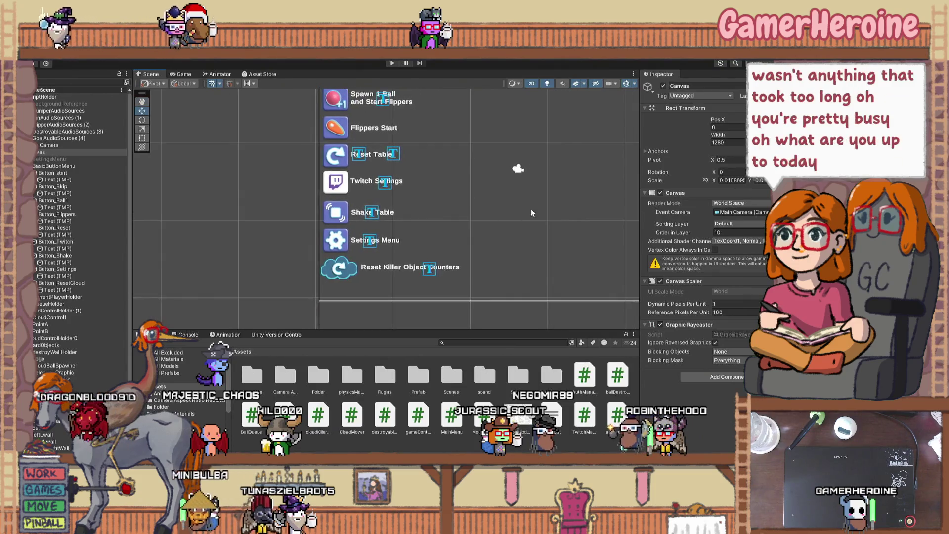
{"action": "scroll", "coordinate": [467, 252], "scroll_direction": "down", "scroll_amount": 3}
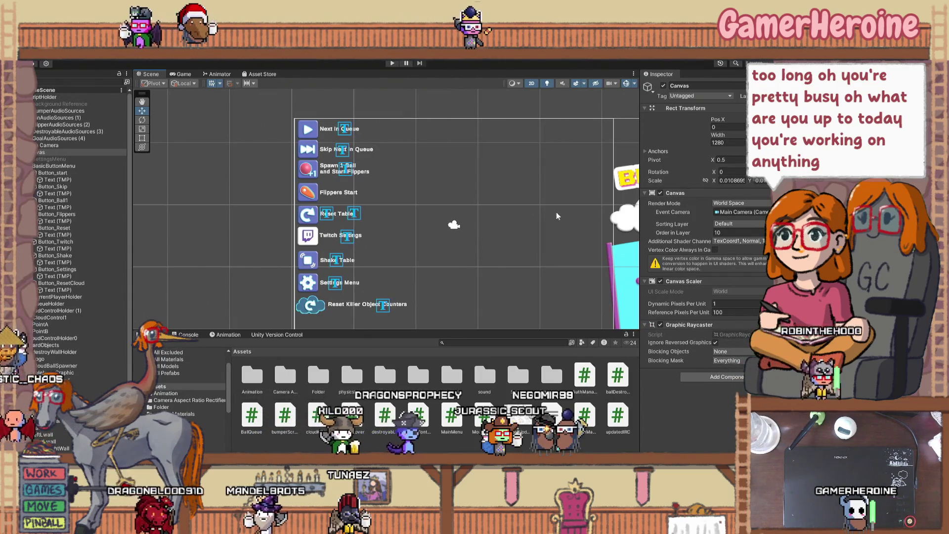
{"action": "scroll", "coordinate": [556, 213], "scroll_direction": "down", "scroll_amount": 1}
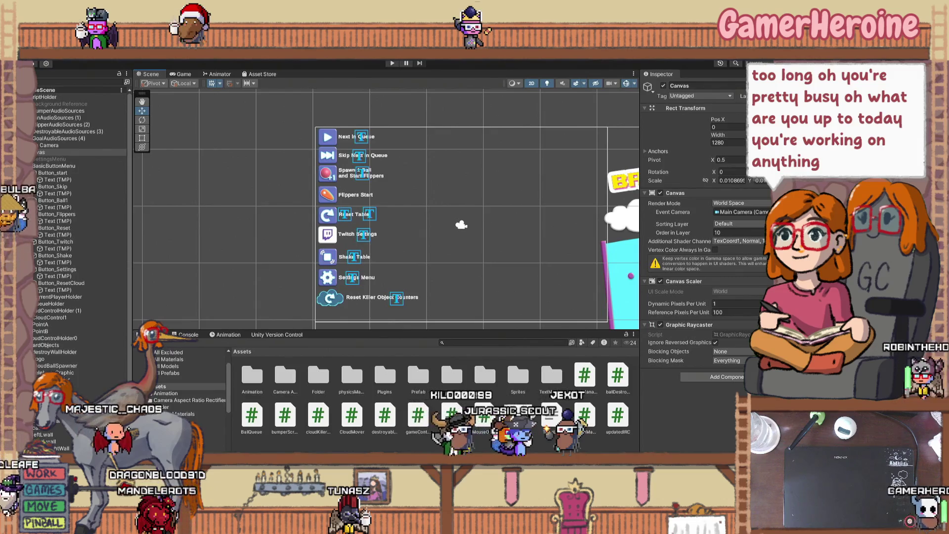
{"action": "left_click", "coordinate": [184, 74]}
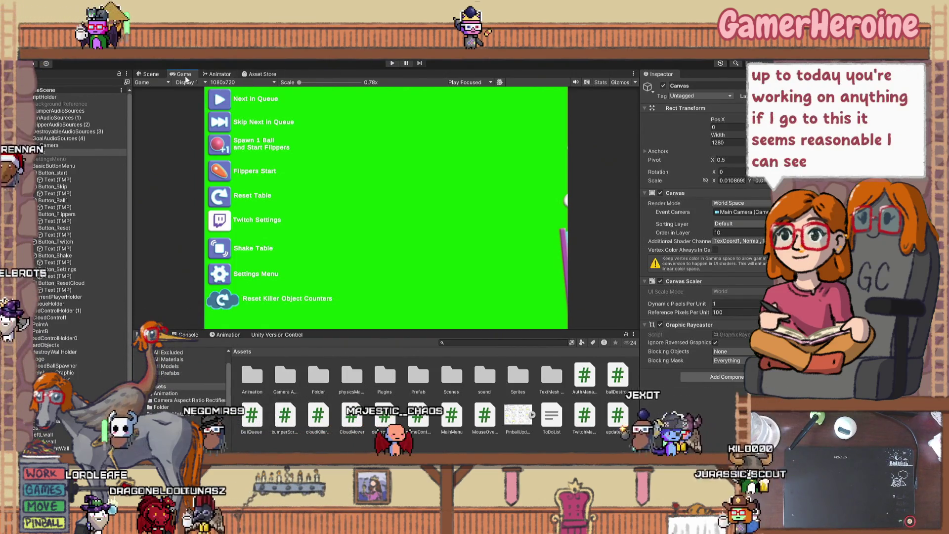
- Play-test the icon menu, then change MouseOverText's DelayHoverCo from 1.5f to 1f and return to Scene view
{"action": "key", "text": "ctrl+p"}
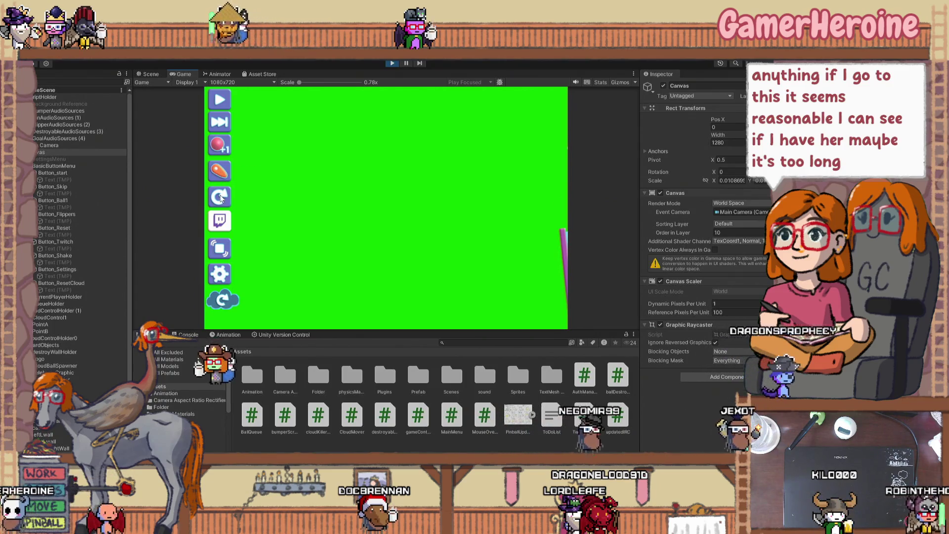
{"action": "left_click", "coordinate": [391, 66]}
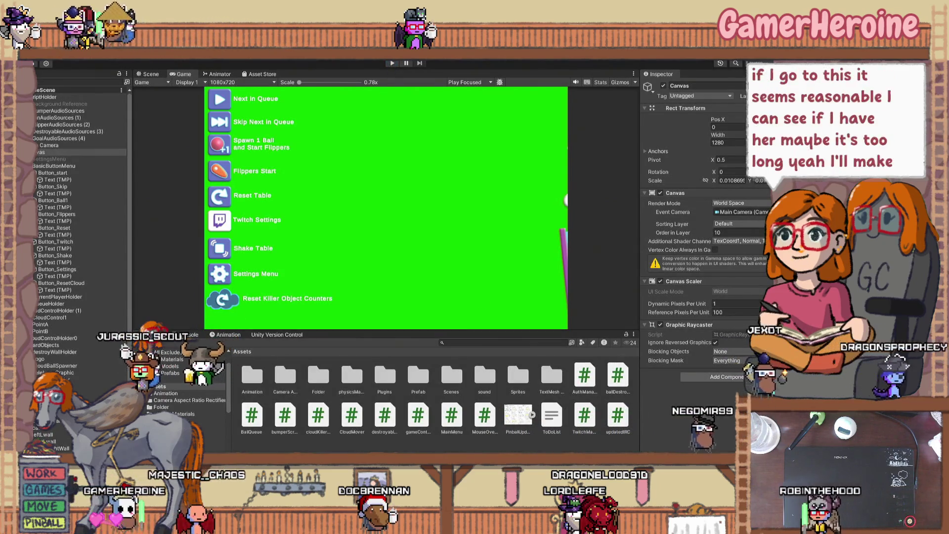
{"action": "key", "text": "alt+Tab"}
{"action": "left_click", "coordinate": [195, 263]}
{"action": "key", "text": "BackSpace"}
{"action": "key", "text": "BackSpace"}
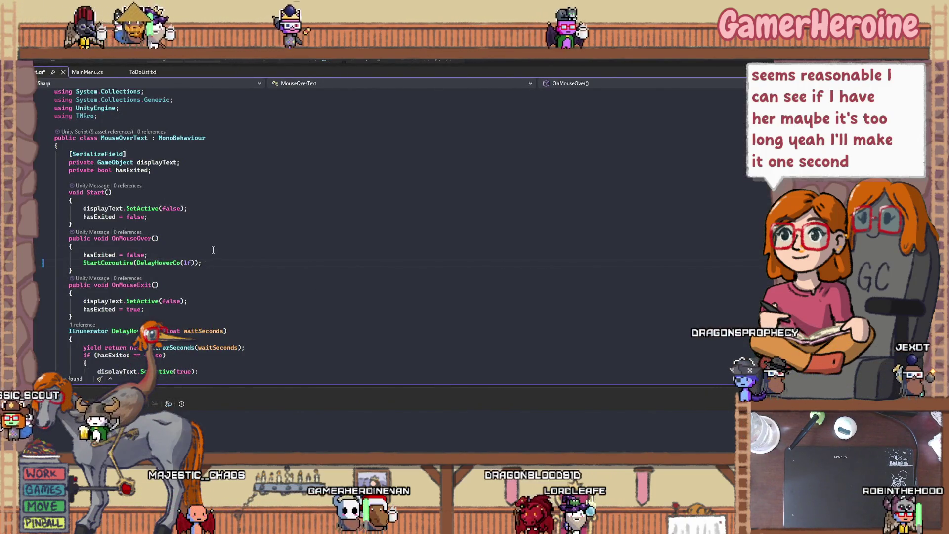
{"action": "key", "text": "alt+Tab"}
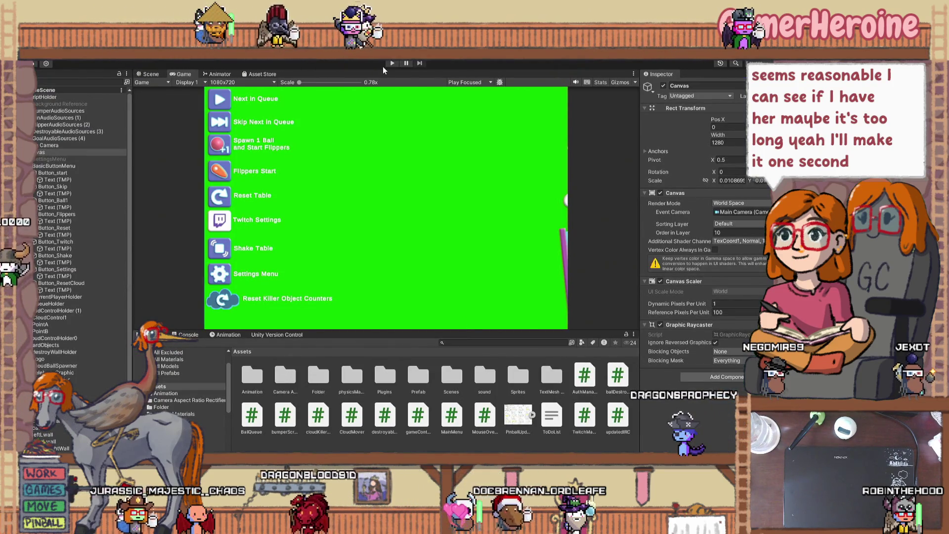
{"action": "key", "text": "ctrl+1"}
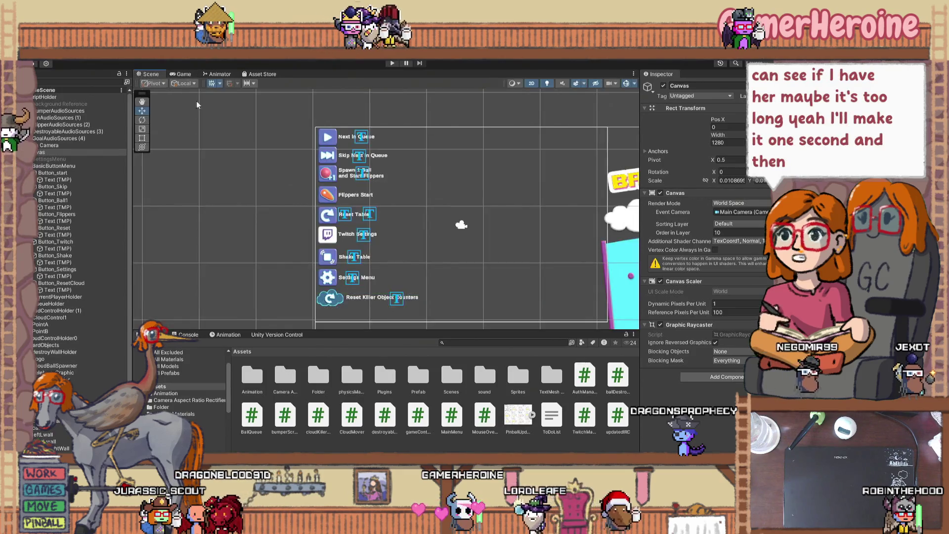
- Create a UI Image from the Canvas menu and move it directly under Canvas
{"action": "right_click", "coordinate": [49, 152]}
{"action": "mouse_move", "coordinate": [123, 363]}
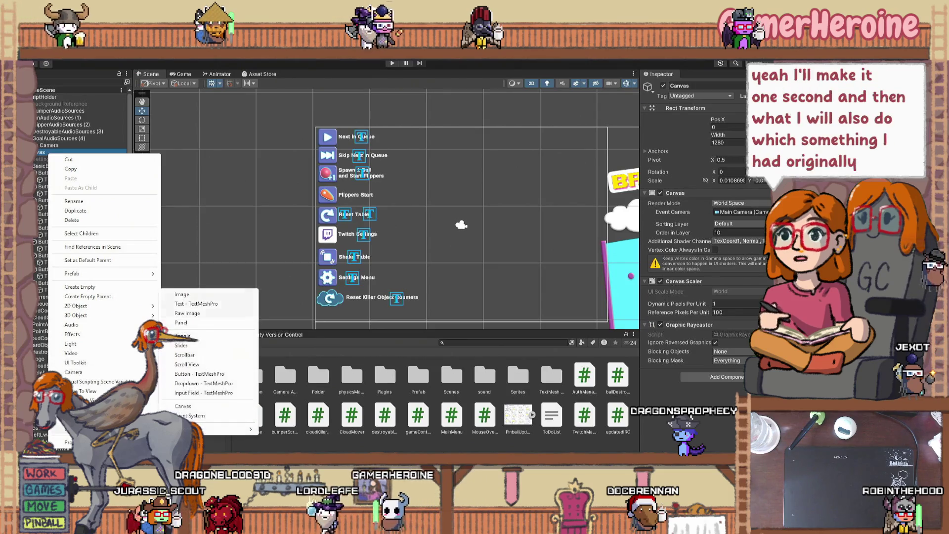
{"action": "left_click", "coordinate": [225, 297]}
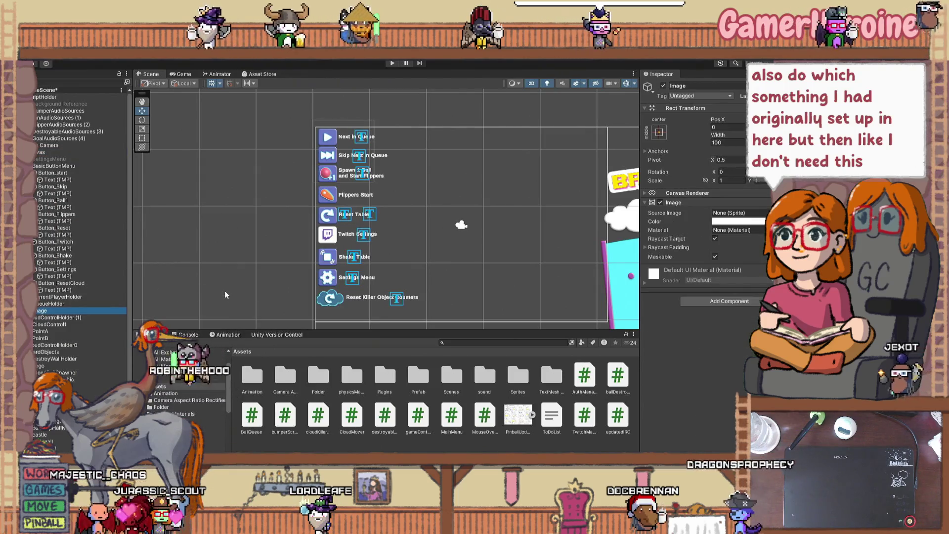
{"action": "left_click_drag", "start_coordinate": [70, 309], "coordinate": [84, 153]}
- Check the new Image in the Game view, return to the Scene view, and review its hierarchy options
{"action": "left_click", "coordinate": [84, 159]}
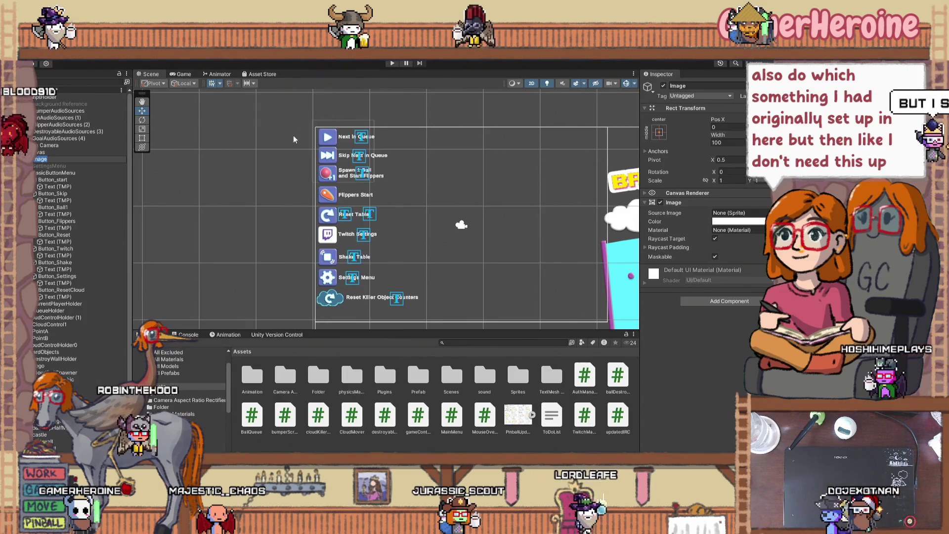
{"action": "left_click", "coordinate": [184, 74]}
{"action": "left_click", "coordinate": [151, 75]}
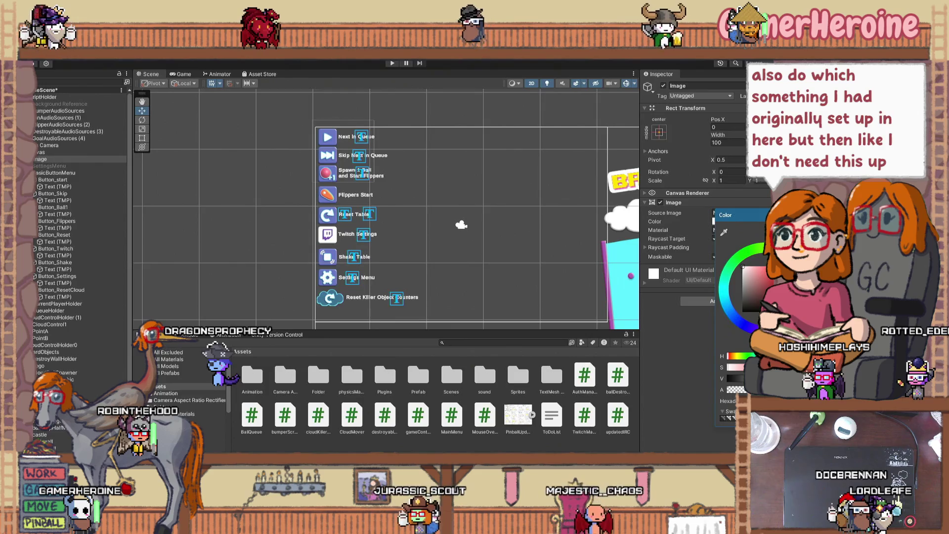
{"action": "right_click", "coordinate": [41, 158]}
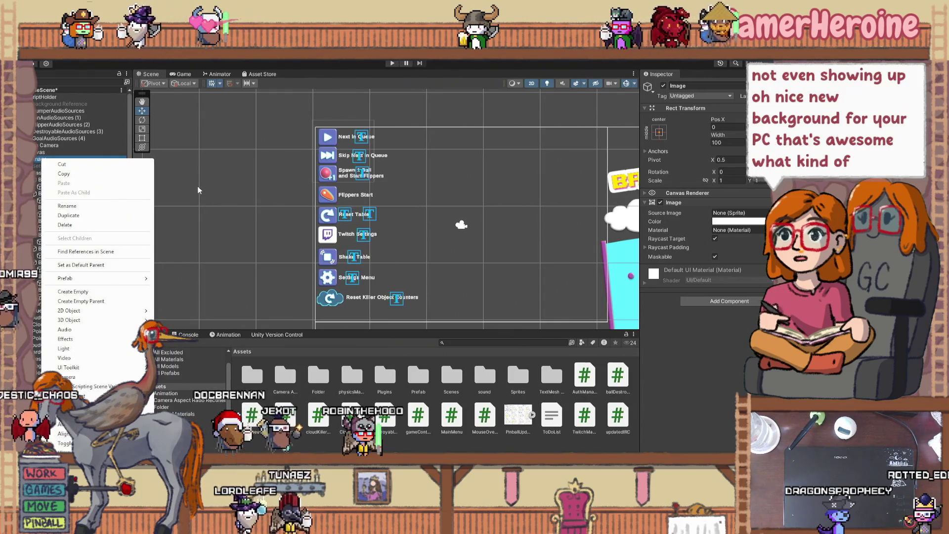
{"action": "left_click", "coordinate": [84, 155]}
- Add a UI Panel as a child of the Canvas
{"action": "left_click", "coordinate": [69, 153]}
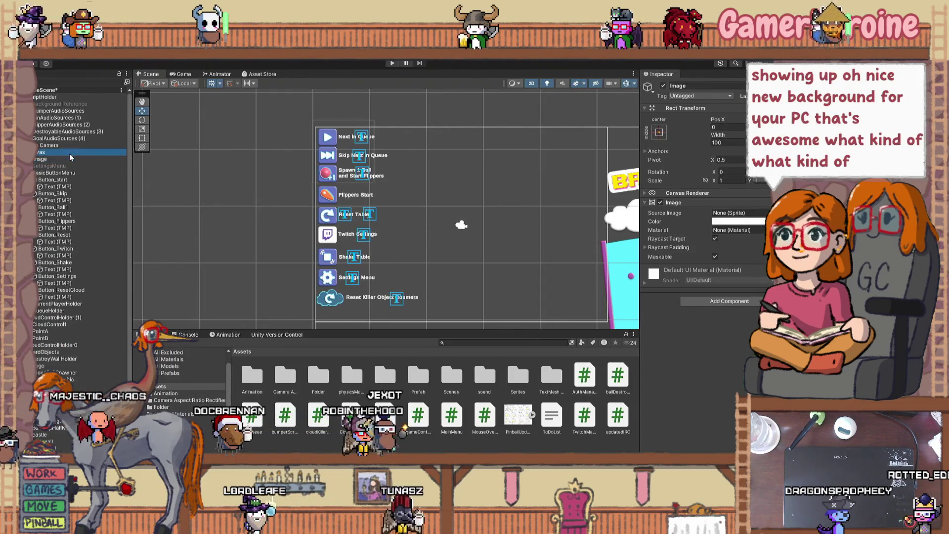
{"action": "right_click", "coordinate": [70, 153]}
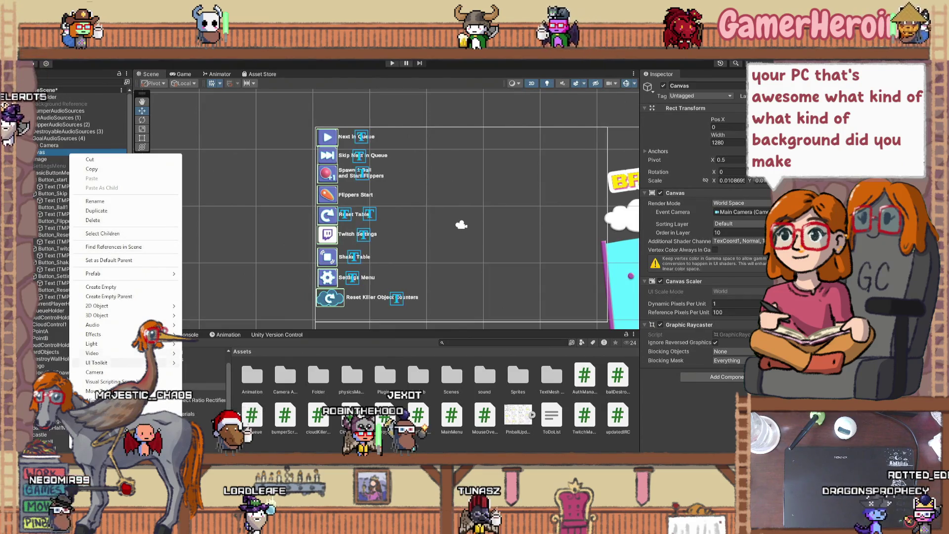
{"action": "mouse_move", "coordinate": [158, 353]}
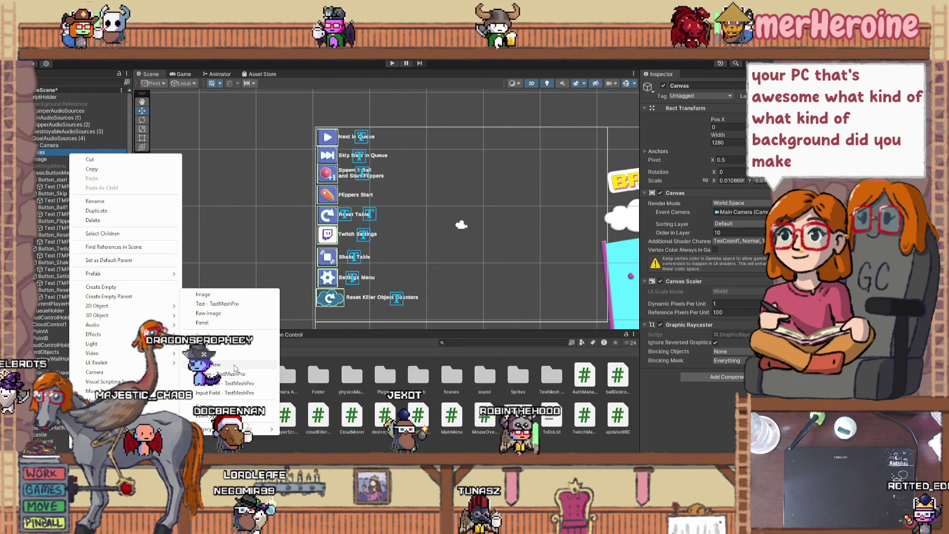
{"action": "left_click", "coordinate": [228, 323]}
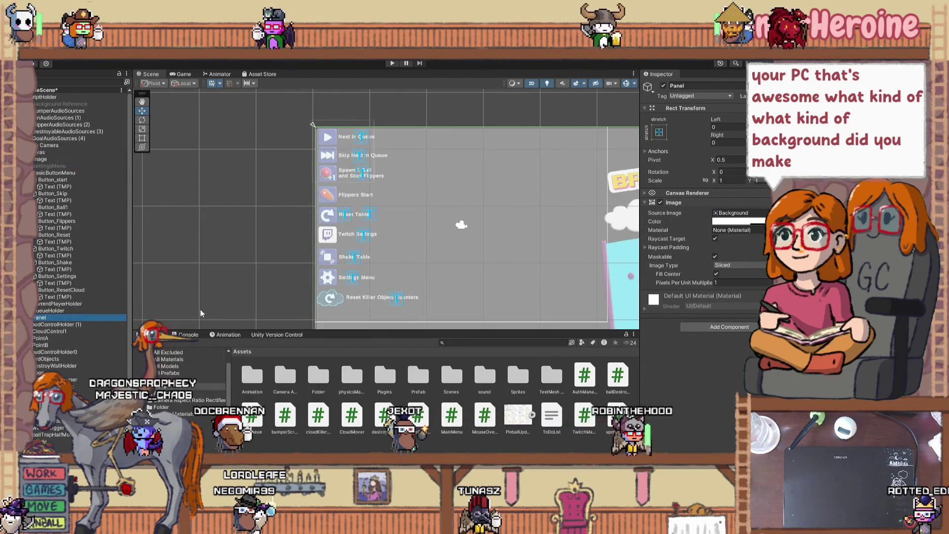
{"action": "scroll", "coordinate": [384, 293], "scroll_direction": "down", "scroll_amount": 5}
{"action": "scroll", "coordinate": [356, 257], "scroll_direction": "up", "scroll_amount": 3}
{"action": "scroll", "coordinate": [336, 229], "scroll_direction": "down", "scroll_amount": 2}
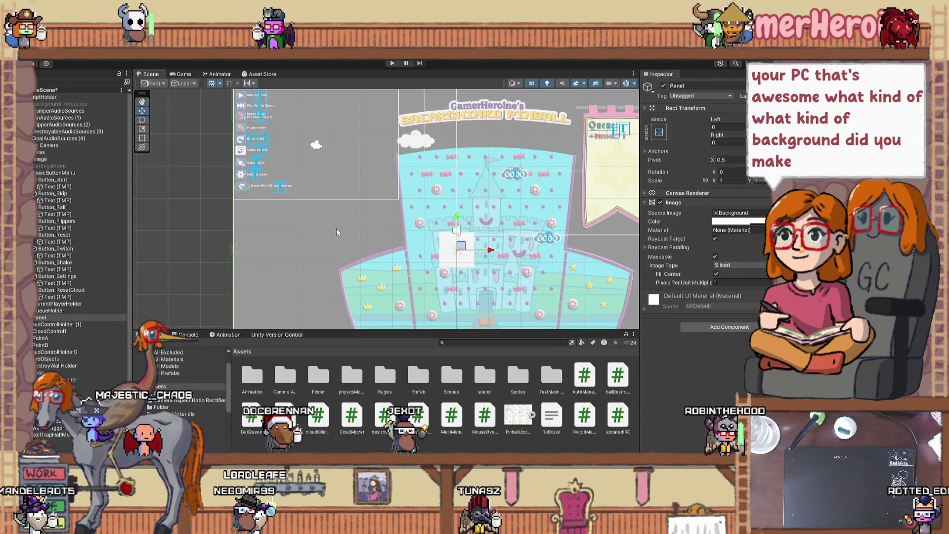
{"action": "scroll", "coordinate": [343, 238], "scroll_direction": "down", "scroll_amount": 2}
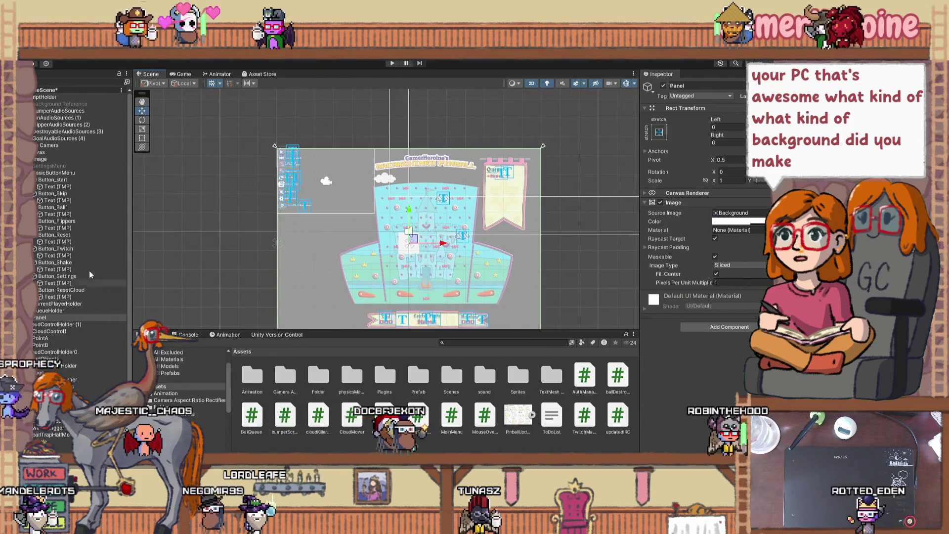
- Try adding a Raw Image under the Canvas, then undo its move and creation
{"action": "left_click", "coordinate": [44, 153]}
{"action": "right_click", "coordinate": [52, 153]}
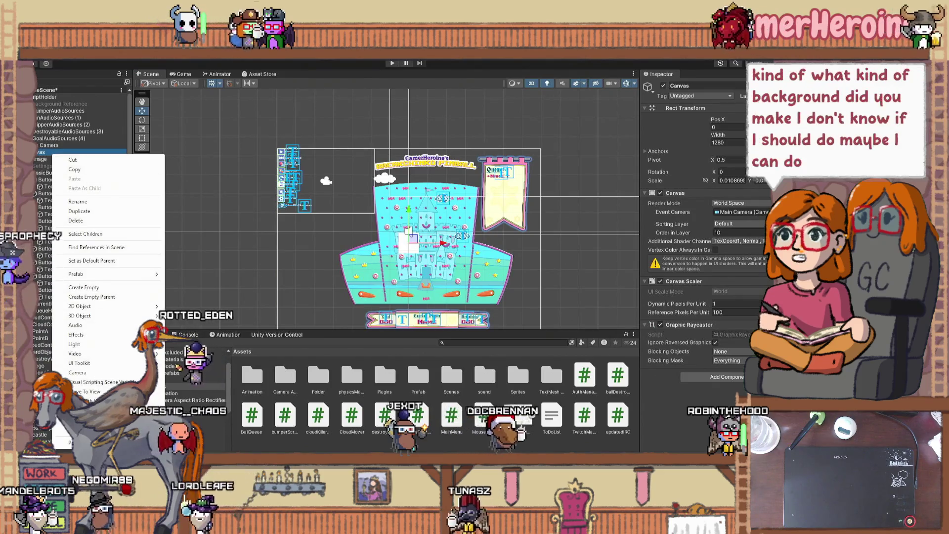
{"action": "mouse_move", "coordinate": [123, 354]}
{"action": "left_click", "coordinate": [205, 317]}
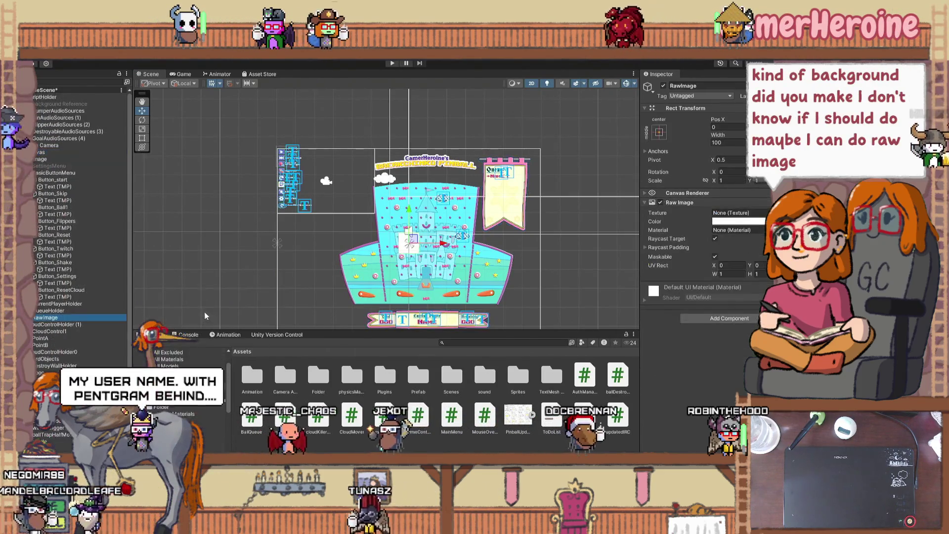
{"action": "left_click_drag", "start_coordinate": [99, 318], "coordinate": [96, 164]}
{"action": "key", "text": "ctrl+z"}
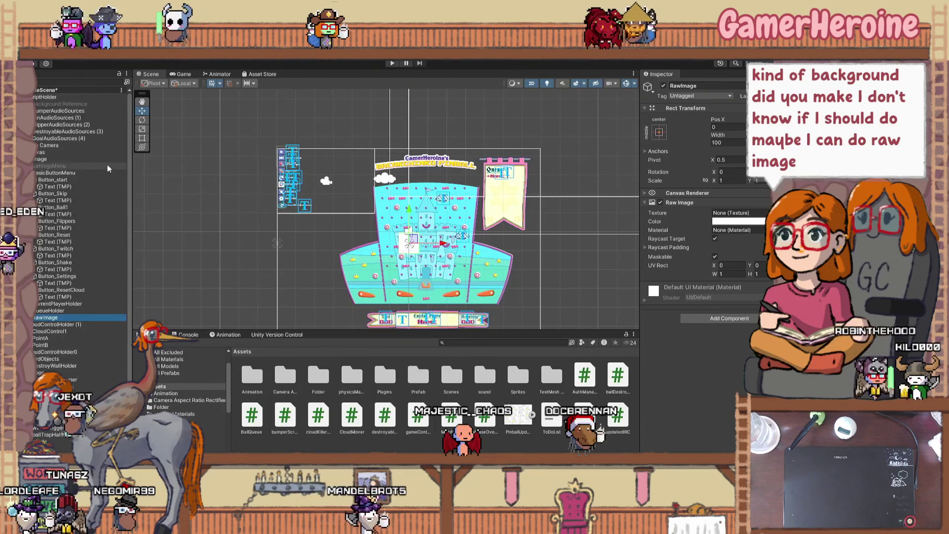
{"action": "key", "text": "ctrl+z"}
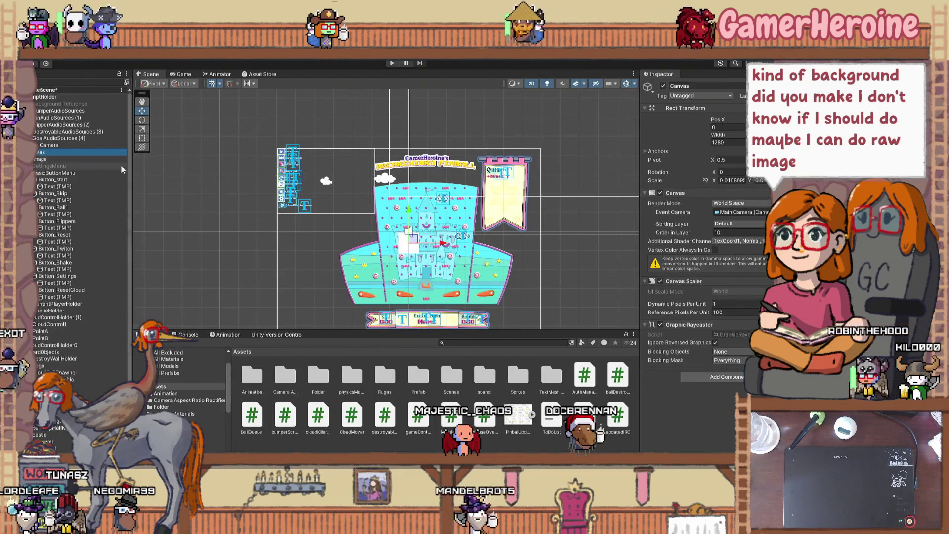
- Create a new Panel from the Canvas's UI menu
{"action": "left_click", "coordinate": [95, 159]}
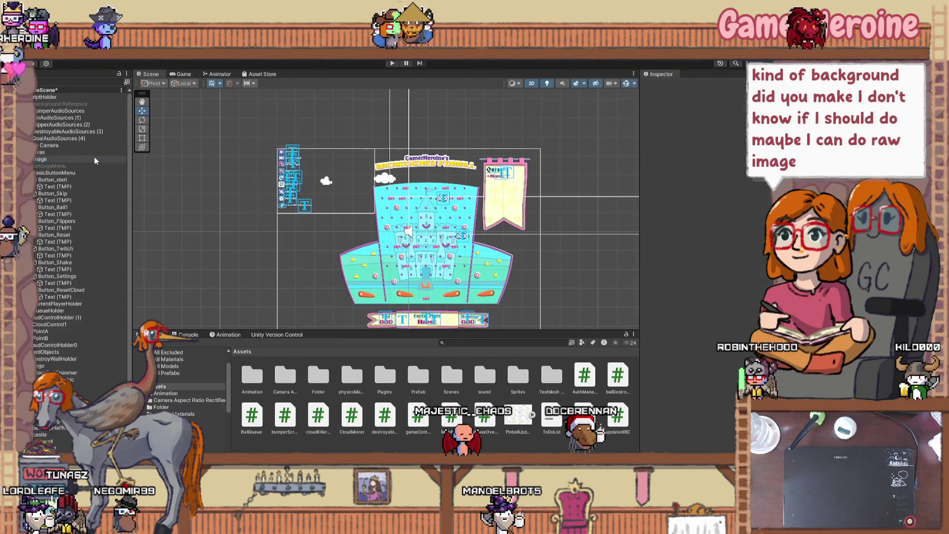
{"action": "right_click", "coordinate": [96, 152]}
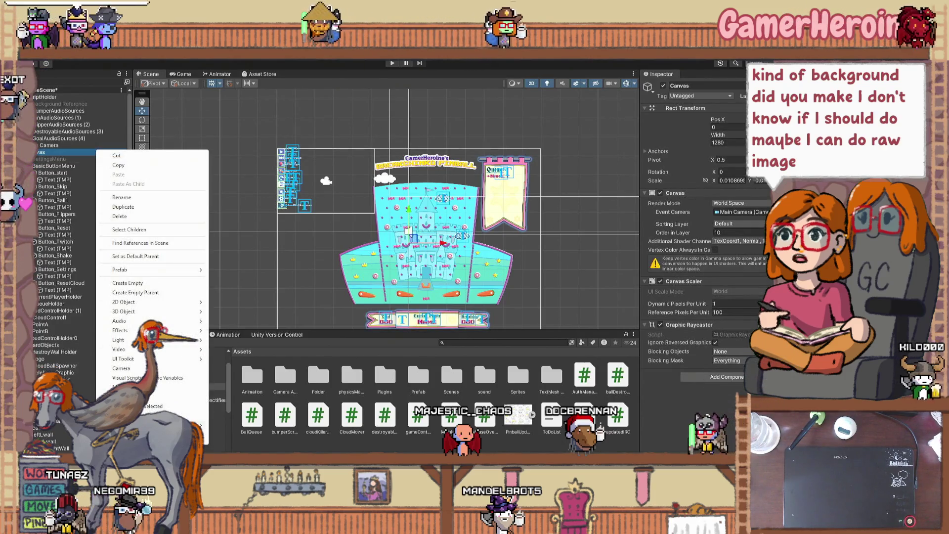
{"action": "mouse_move", "coordinate": [188, 358]}
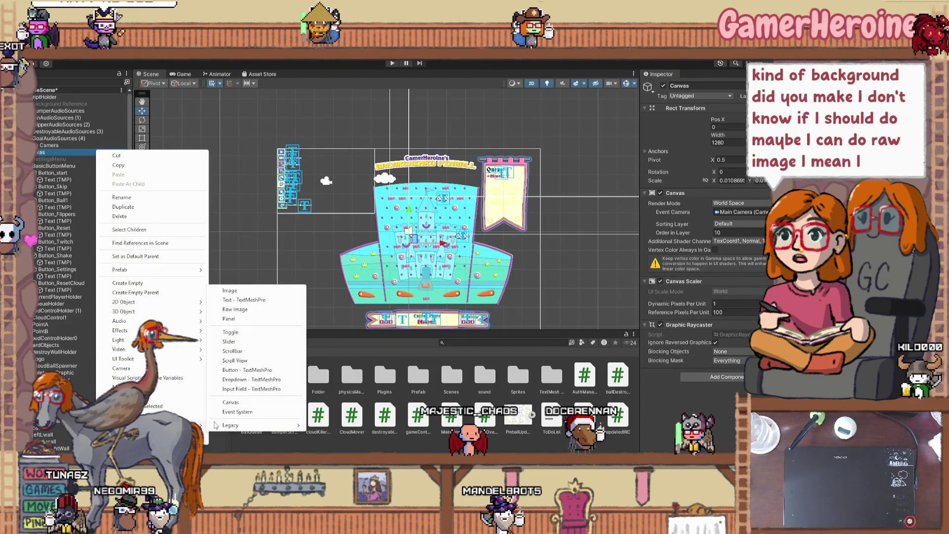
{"action": "left_click", "coordinate": [257, 318]}
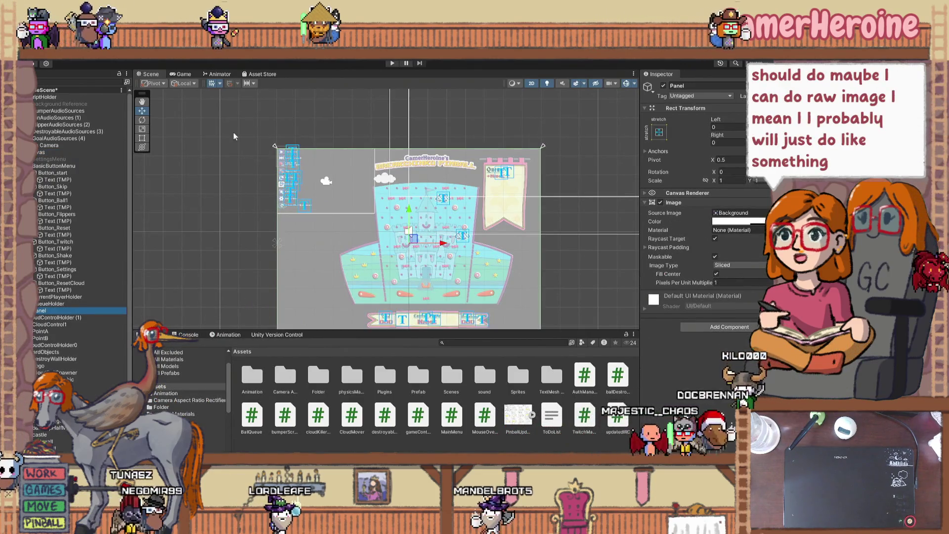
- Resize the Panel with the Rect tool to frame the column of menu buttons
{"action": "left_click", "coordinate": [142, 138]}
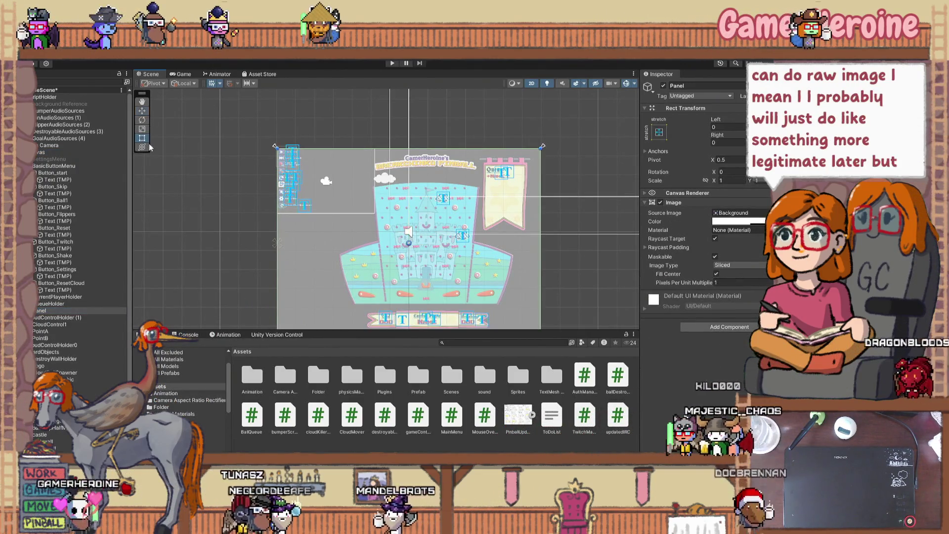
{"action": "scroll", "coordinate": [568, 317], "scroll_direction": "down", "scroll_amount": 2}
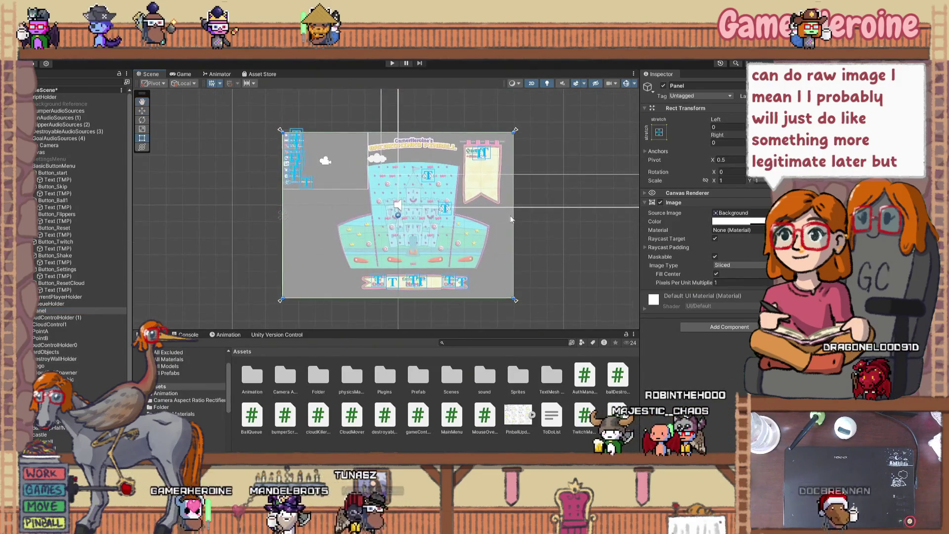
{"action": "left_click_drag", "start_coordinate": [514, 214], "coordinate": [368, 210]}
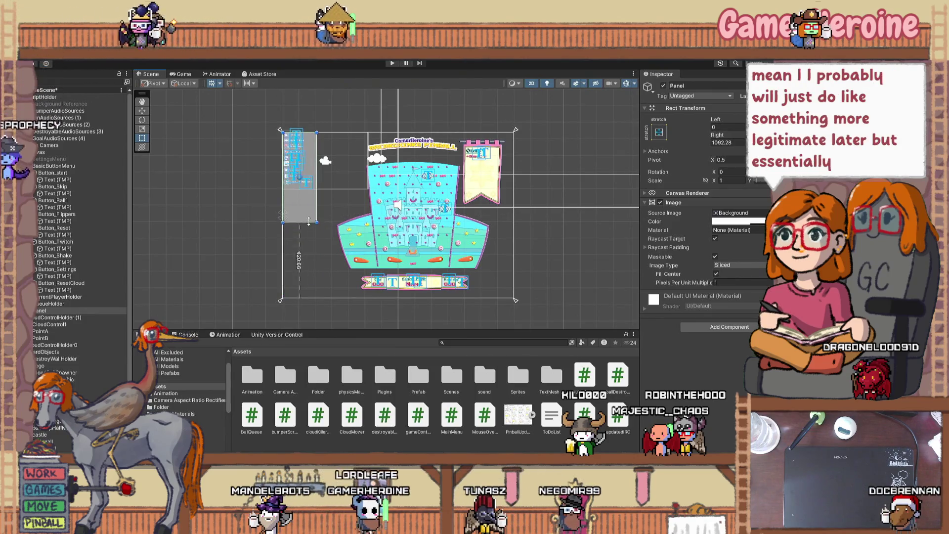
{"action": "scroll", "coordinate": [309, 192], "scroll_direction": "up", "scroll_amount": 4}
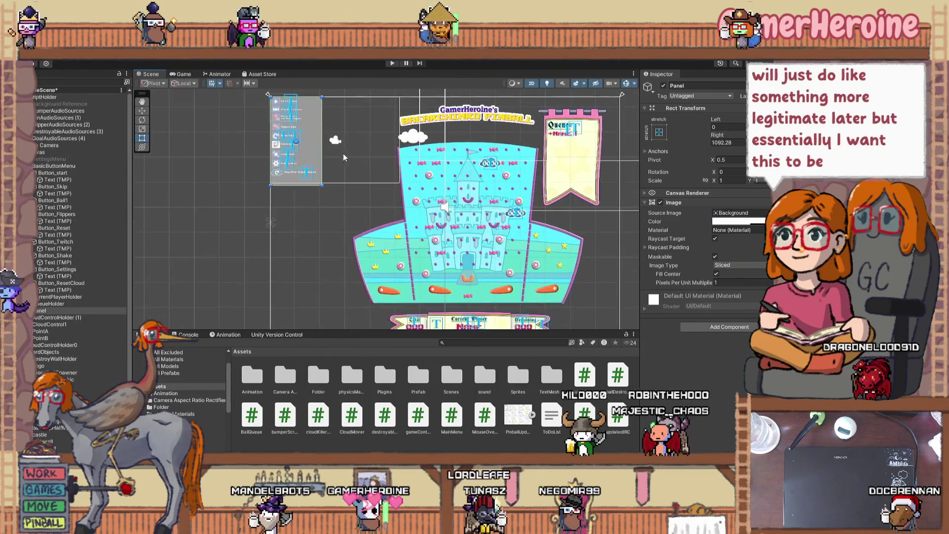
{"action": "scroll", "coordinate": [331, 231], "scroll_direction": "up", "scroll_amount": 5}
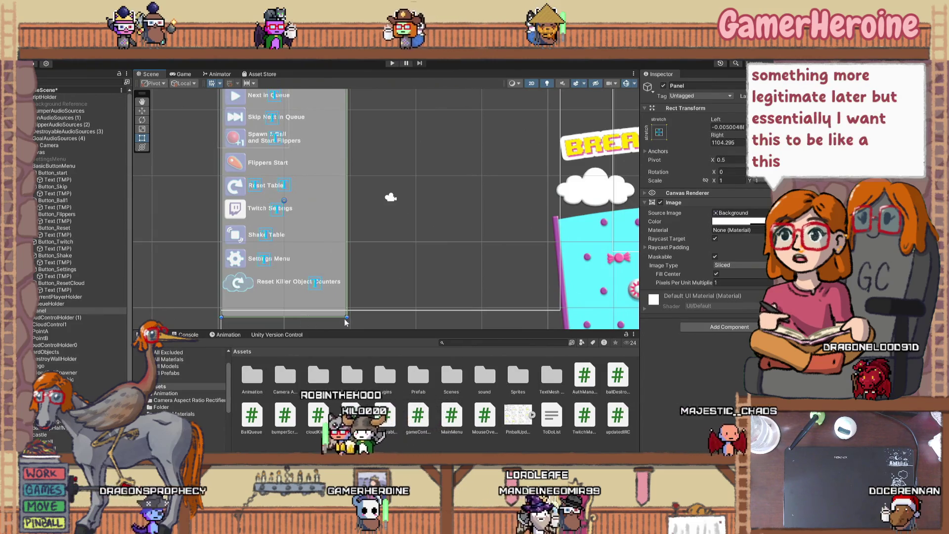
{"action": "left_click_drag", "start_coordinate": [347, 317], "coordinate": [348, 310]}
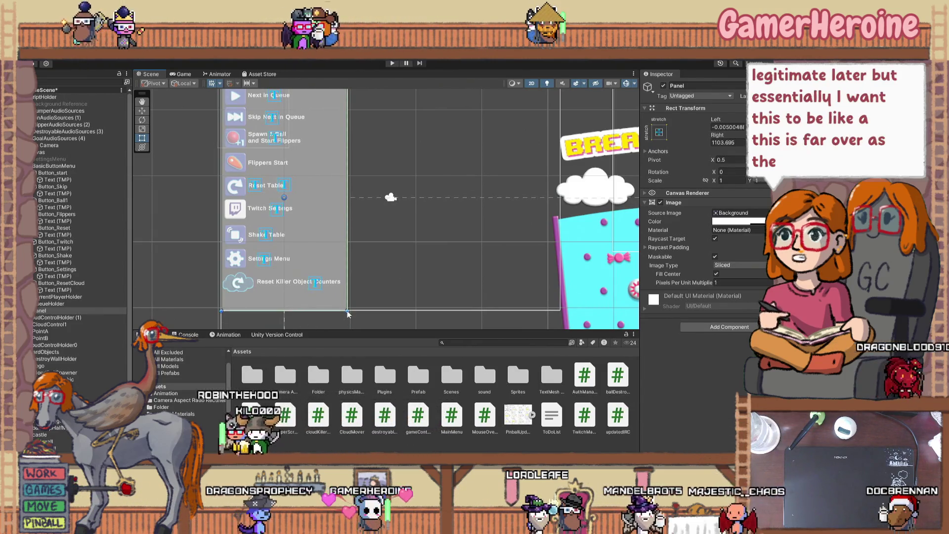
{"action": "left_click_drag", "start_coordinate": [346, 302], "coordinate": [342, 302]}
{"action": "scroll", "coordinate": [401, 239], "scroll_direction": "down", "scroll_amount": 1}
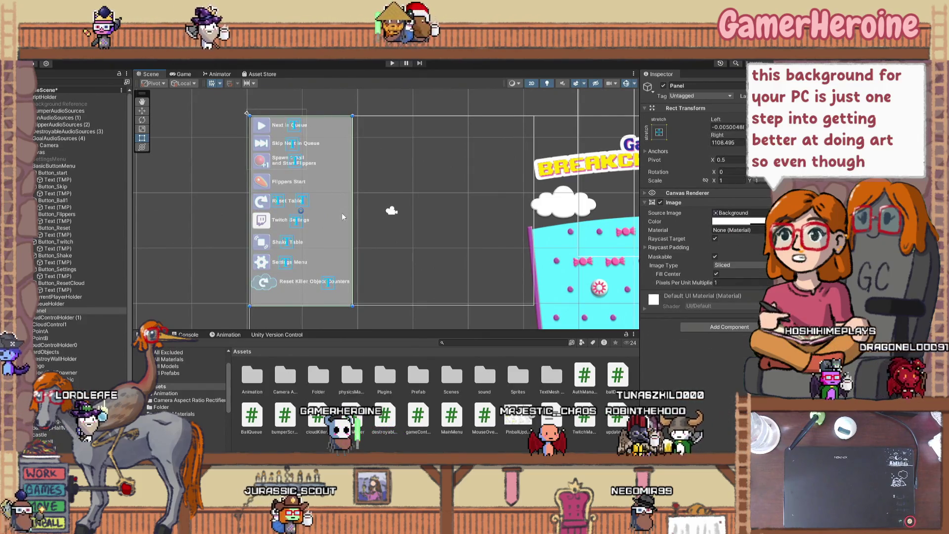
- Move the Panel to the top of the Canvas children and give it a gray color
{"action": "left_click_drag", "start_coordinate": [42, 311], "coordinate": [58, 155]}
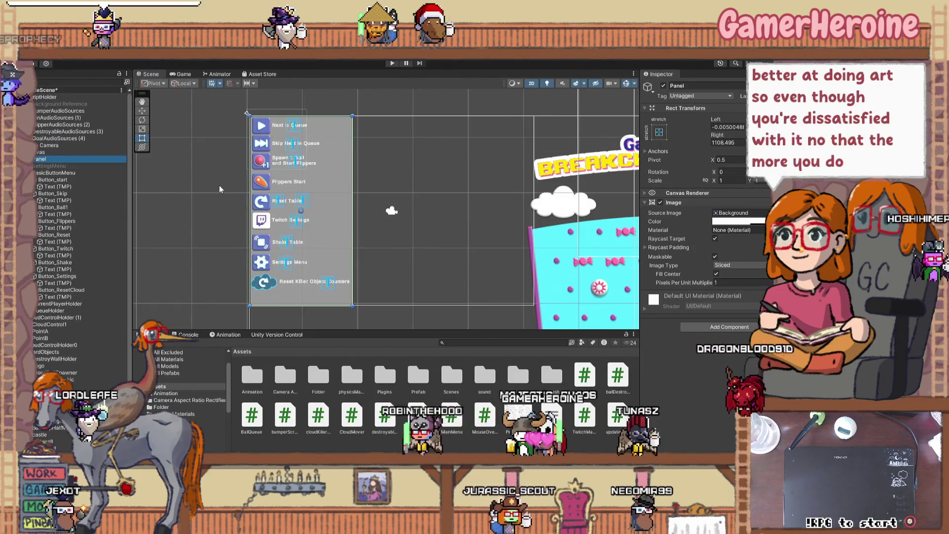
{"action": "double_click", "coordinate": [81, 159]}
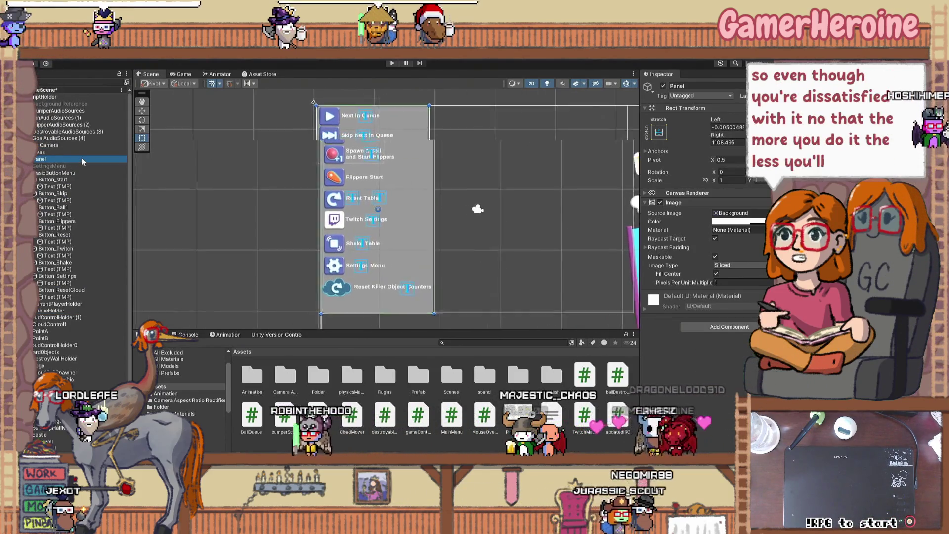
{"action": "left_click", "coordinate": [738, 221]}
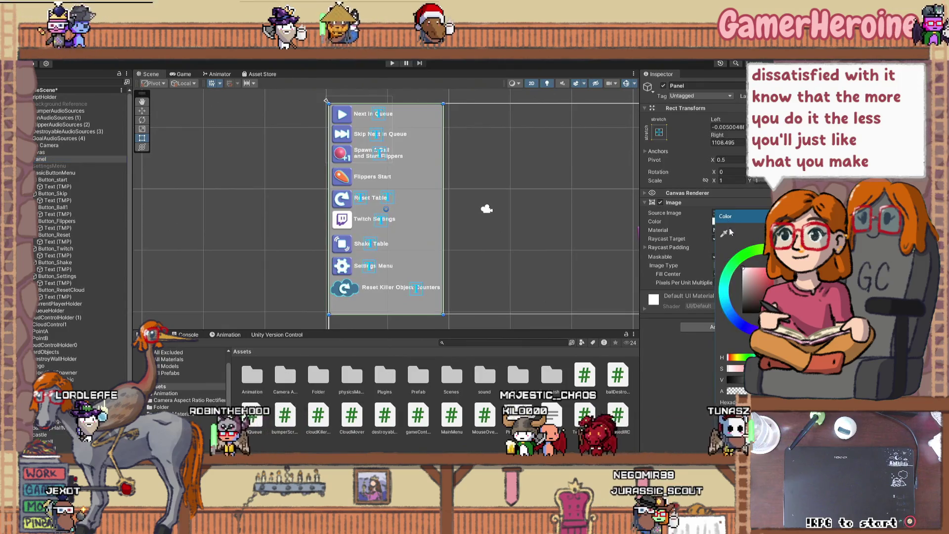
{"action": "left_click", "coordinate": [743, 295]}
{"action": "left_click_drag", "start_coordinate": [743, 295], "coordinate": [740, 292]}
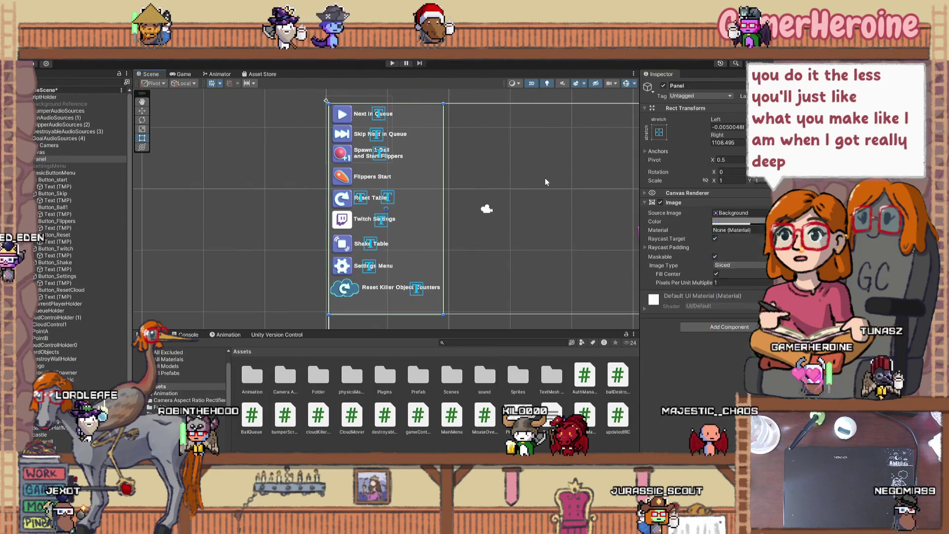
{"action": "left_click", "coordinate": [532, 171]}
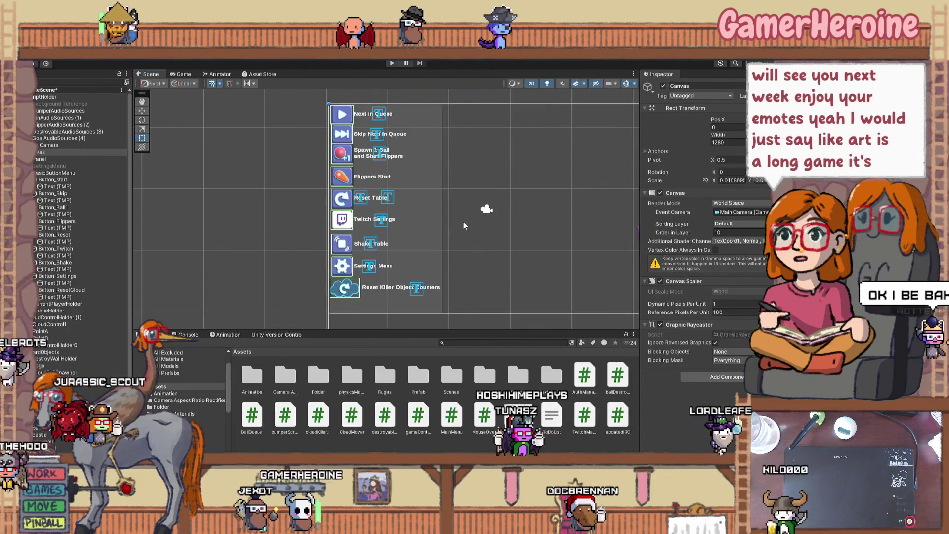
{"action": "left_click", "coordinate": [435, 217]}
{"action": "key", "text": "f"}
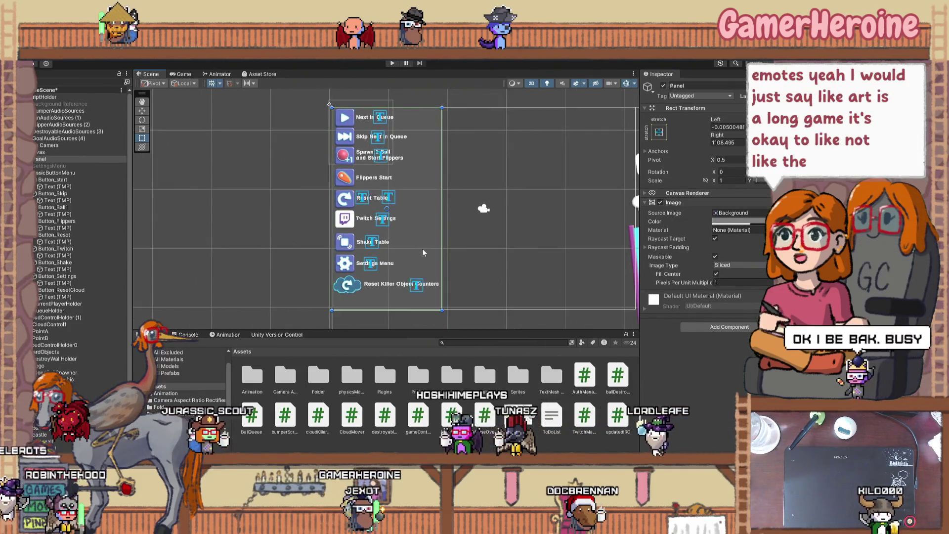
{"action": "scroll", "coordinate": [402, 315], "scroll_direction": "up", "scroll_amount": 2}
{"action": "scroll", "coordinate": [402, 318], "scroll_direction": "up", "scroll_amount": 1}
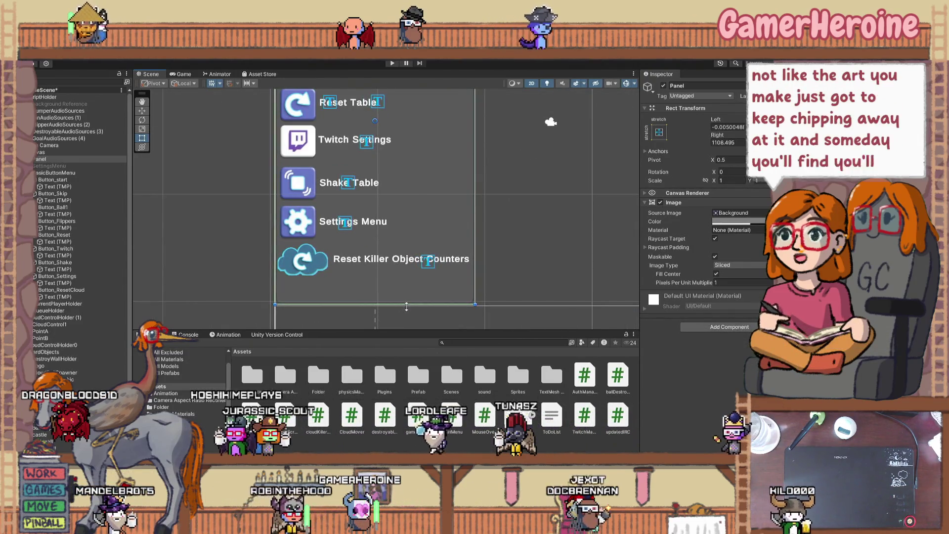
{"action": "scroll", "coordinate": [406, 307], "scroll_direction": "down", "scroll_amount": 2}
{"action": "scroll", "coordinate": [437, 266], "scroll_direction": "up", "scroll_amount": 3}
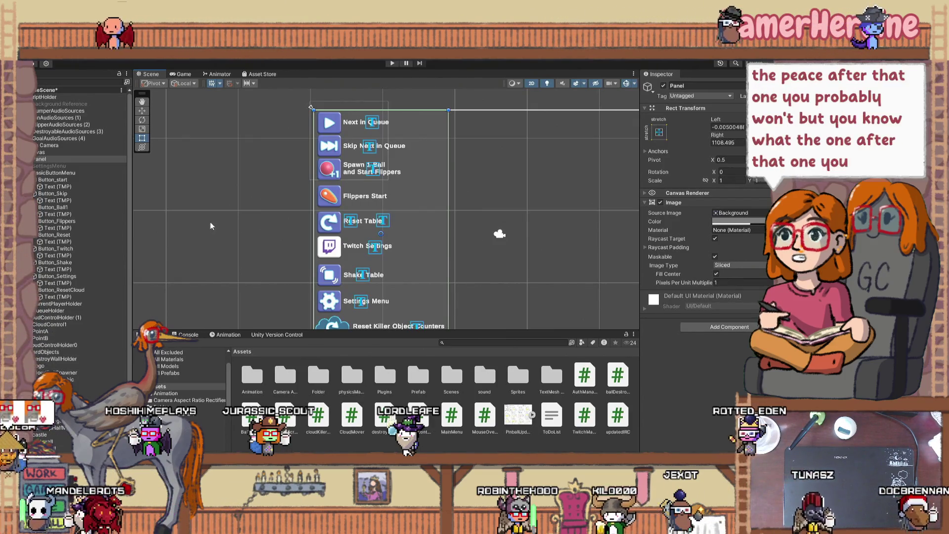
{"action": "scroll", "coordinate": [446, 202], "scroll_direction": "up", "scroll_amount": 2}
{"action": "scroll", "coordinate": [447, 208], "scroll_direction": "down", "scroll_amount": 3}
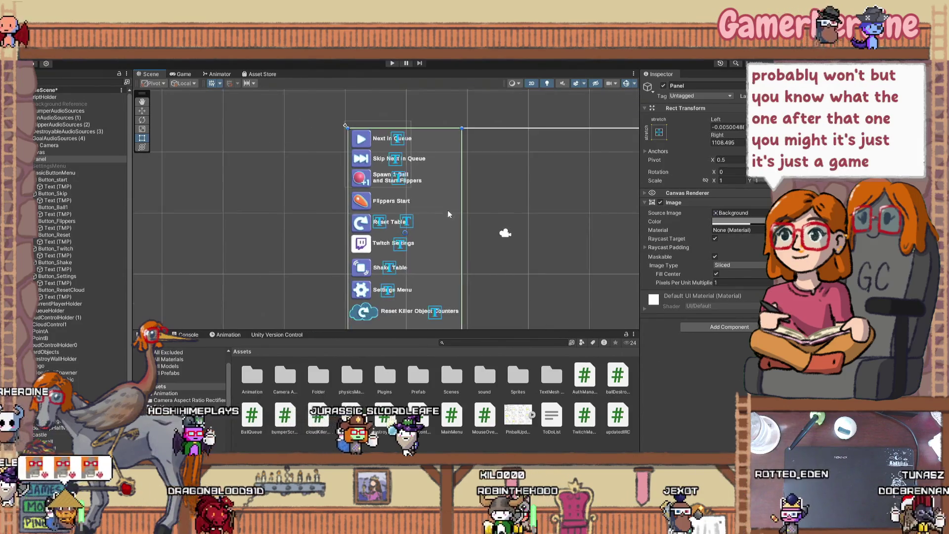
{"action": "left_click", "coordinate": [392, 63]}
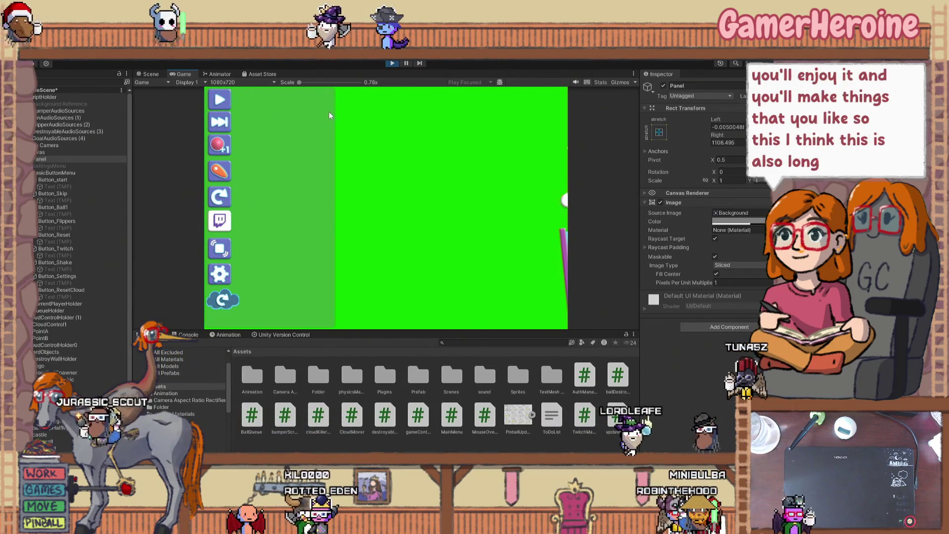
{"action": "left_click", "coordinate": [87, 166]}
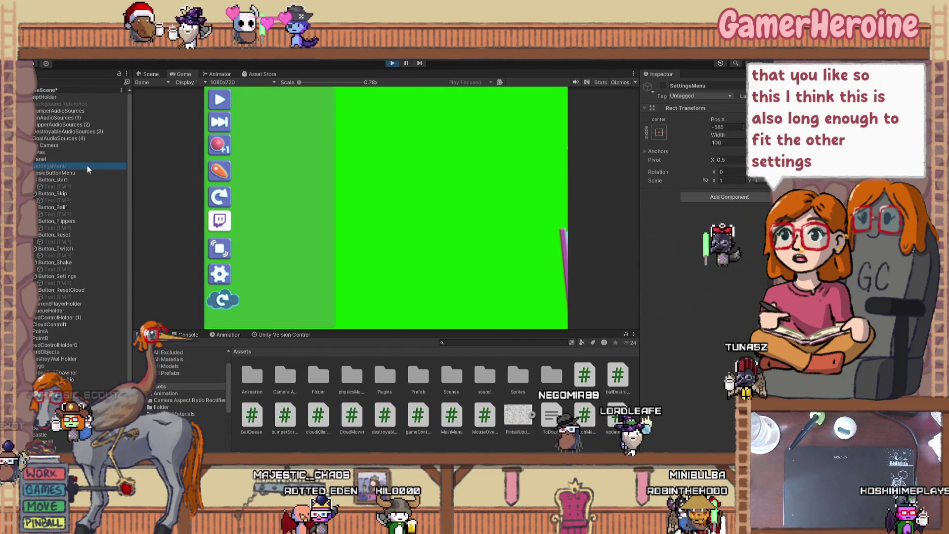
{"action": "left_click", "coordinate": [663, 86]}
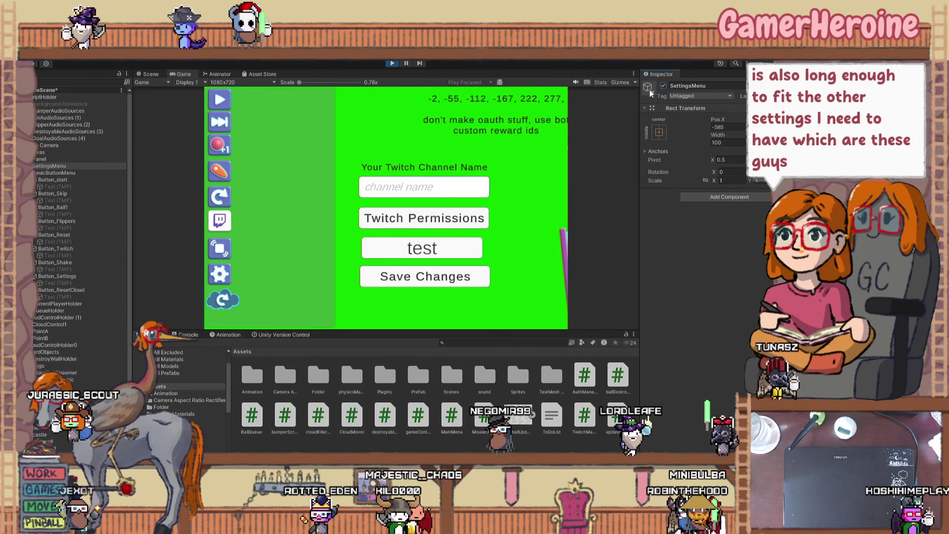
{"action": "left_click", "coordinate": [392, 64]}
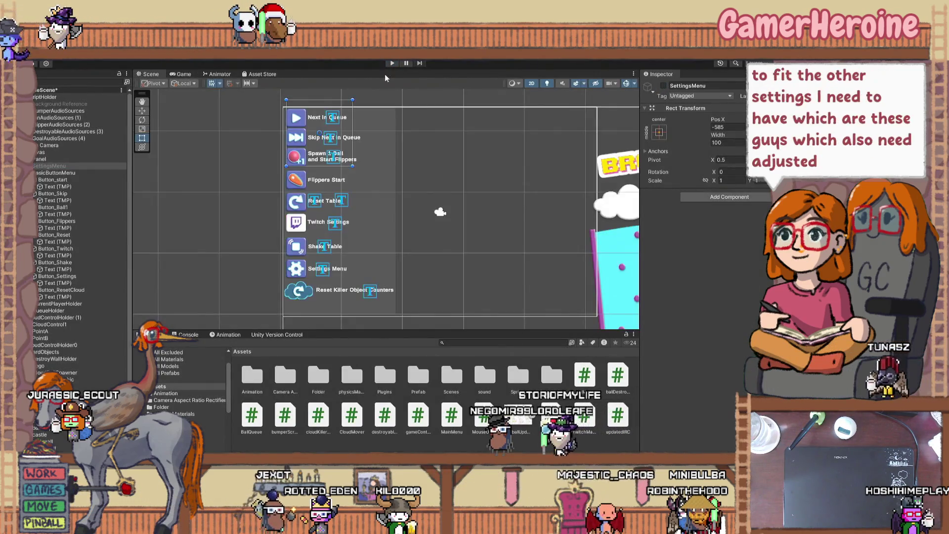
{"action": "scroll", "coordinate": [466, 194], "scroll_direction": "down", "scroll_amount": 3}
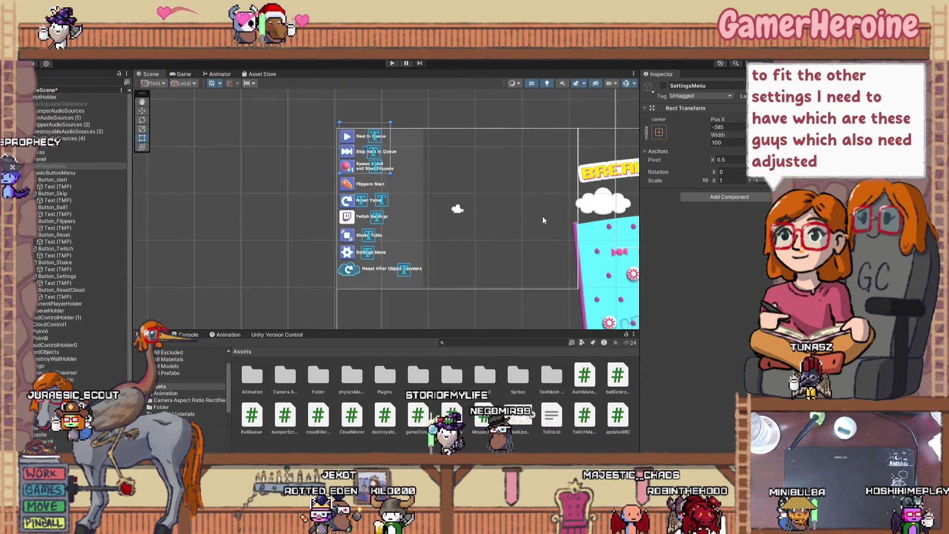
{"action": "scroll", "coordinate": [543, 220], "scroll_direction": "down", "scroll_amount": 2}
{"action": "left_click_drag", "start_coordinate": [542, 220], "coordinate": [407, 209]}
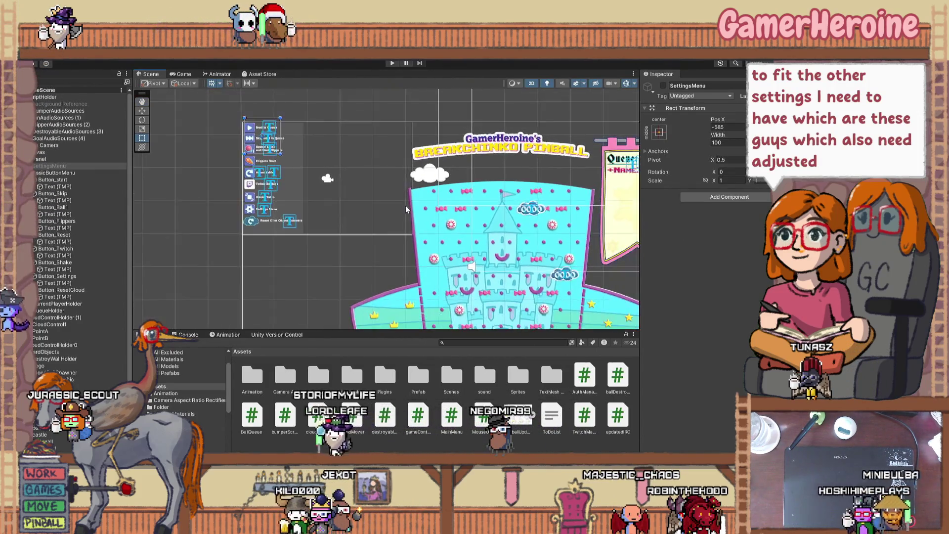
{"action": "scroll", "coordinate": [407, 209], "scroll_direction": "down", "scroll_amount": 2}
{"action": "mouse_move", "coordinate": [510, 213]}
{"action": "left_mouse_down"}
{"action": "mouse_move", "coordinate": [426, 205]}
{"action": "mouse_move", "coordinate": [447, 225]}
{"action": "left_mouse_up"}
{"action": "scroll", "coordinate": [470, 214], "scroll_direction": "down", "scroll_amount": 2}
{"action": "left_click", "coordinate": [457, 119]}
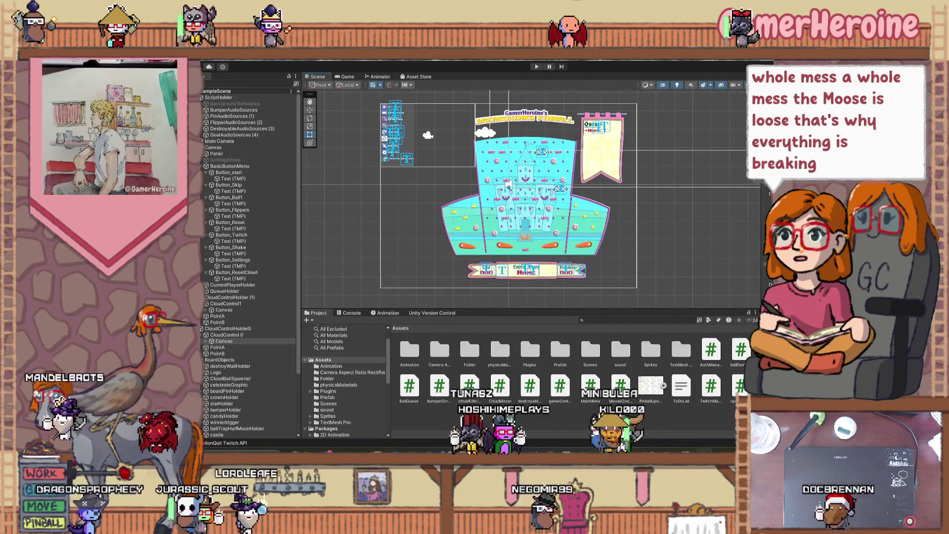
{"action": "scroll", "coordinate": [595, 118], "scroll_direction": "up", "scroll_amount": 3}
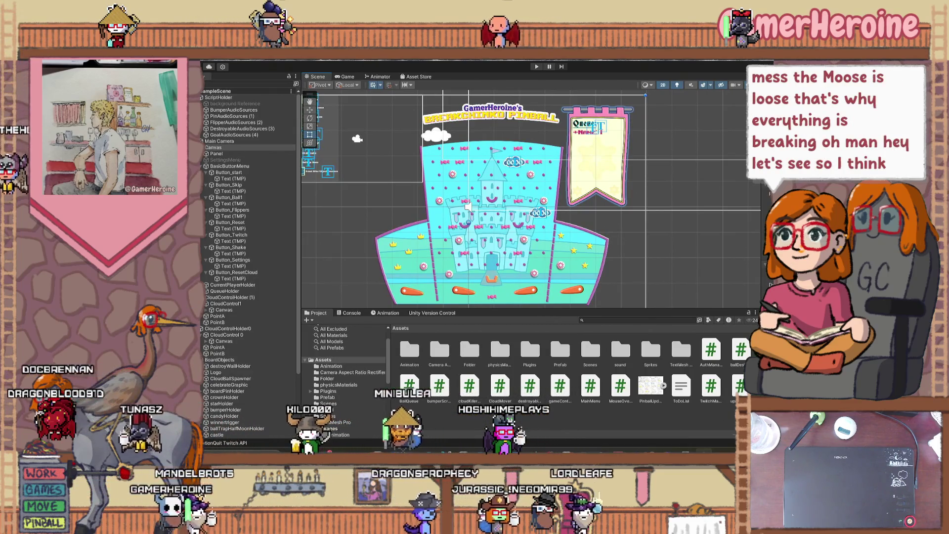
- Deactivate QueueHolder to hide the queue banner and rename it QueueHolder(Delete)
{"action": "key", "text": "alt+shift+a"}
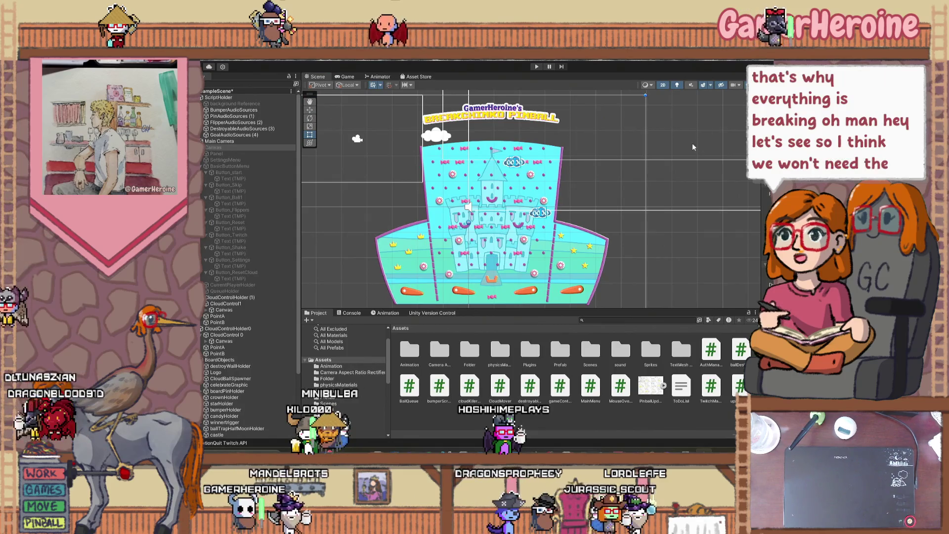
{"action": "key", "text": "ctrl+z"}
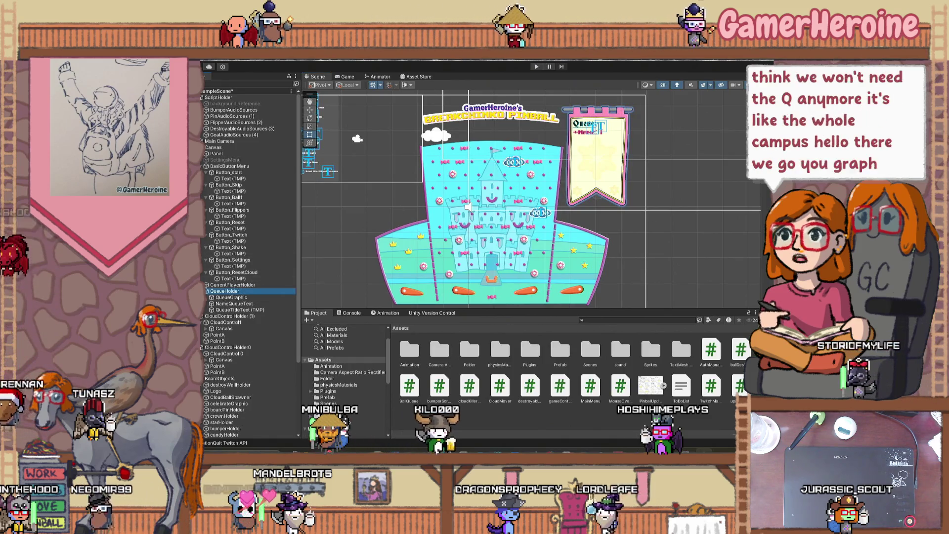
{"action": "key", "text": "alt+shift+a"}
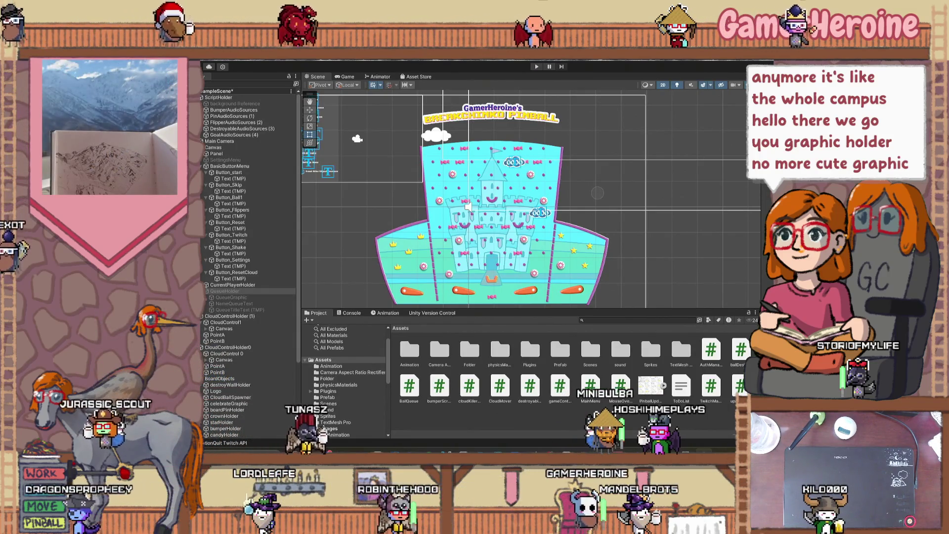
{"action": "type", "text": "(Delete)"}
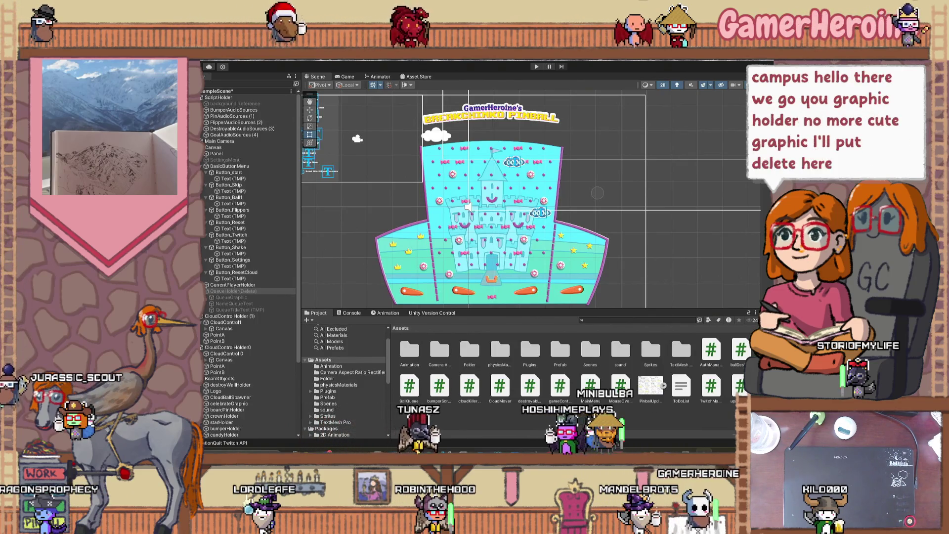
- Deactivate the game Logo and rename it Logo(Delete)
{"action": "left_click", "coordinate": [530, 118]}
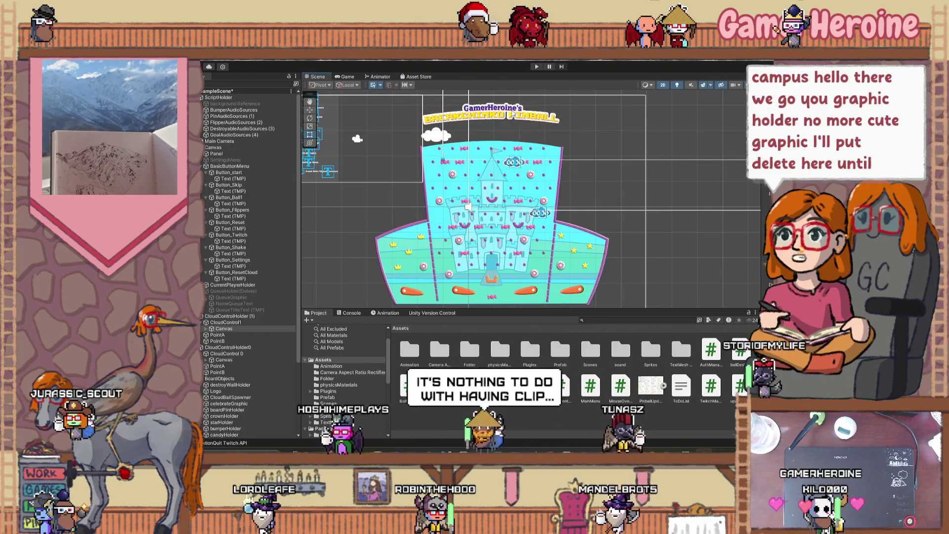
{"action": "left_click", "coordinate": [513, 114]}
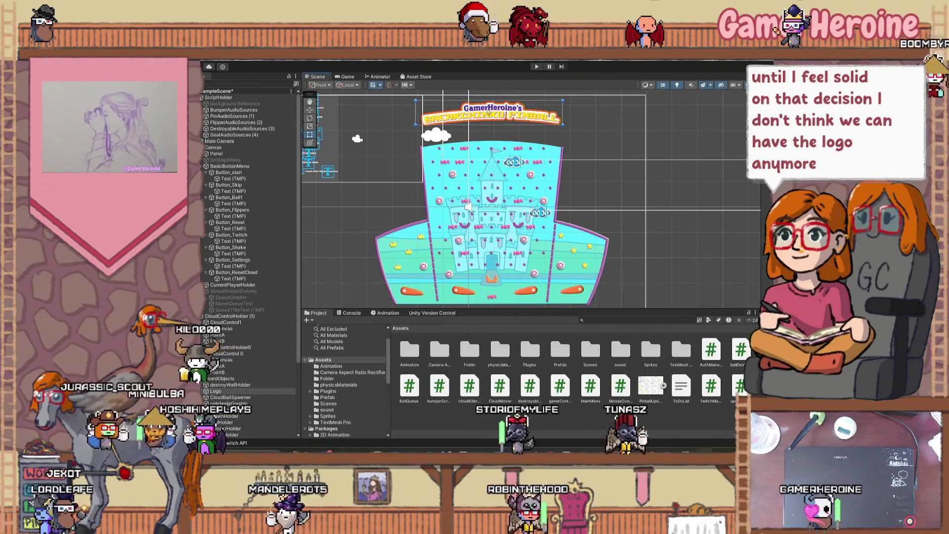
{"action": "key", "text": "alt+shift+a"}
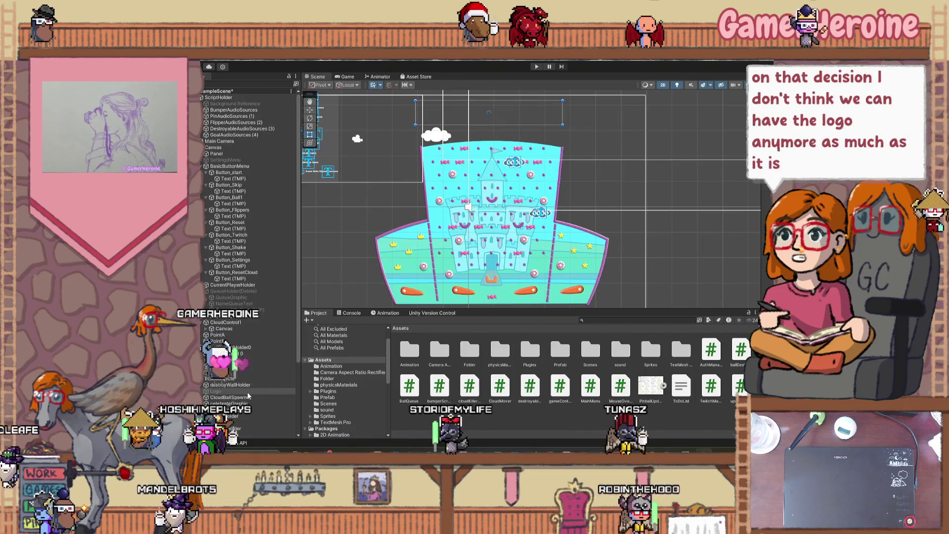
{"action": "double_click", "coordinate": [247, 393]}
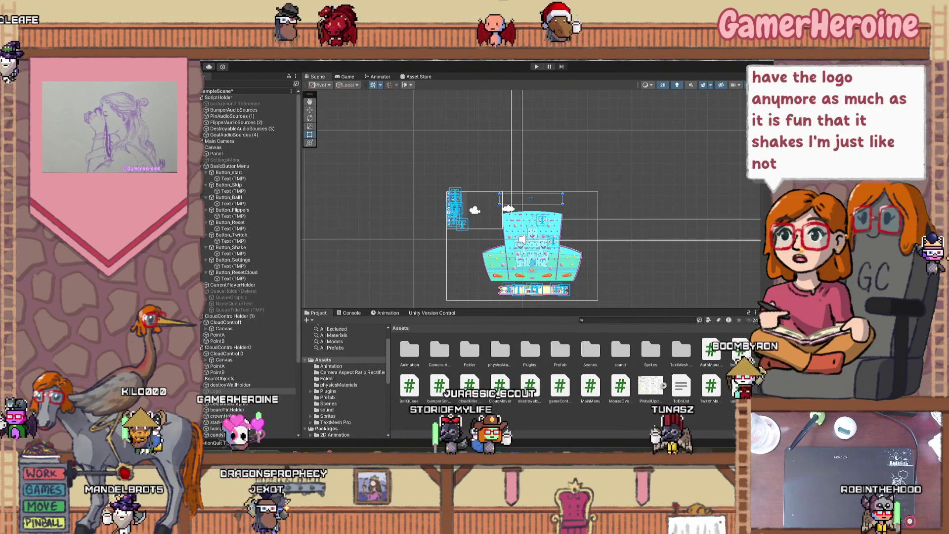
{"action": "type", "text": "(Delete)"}
{"action": "key", "text": "Return"}
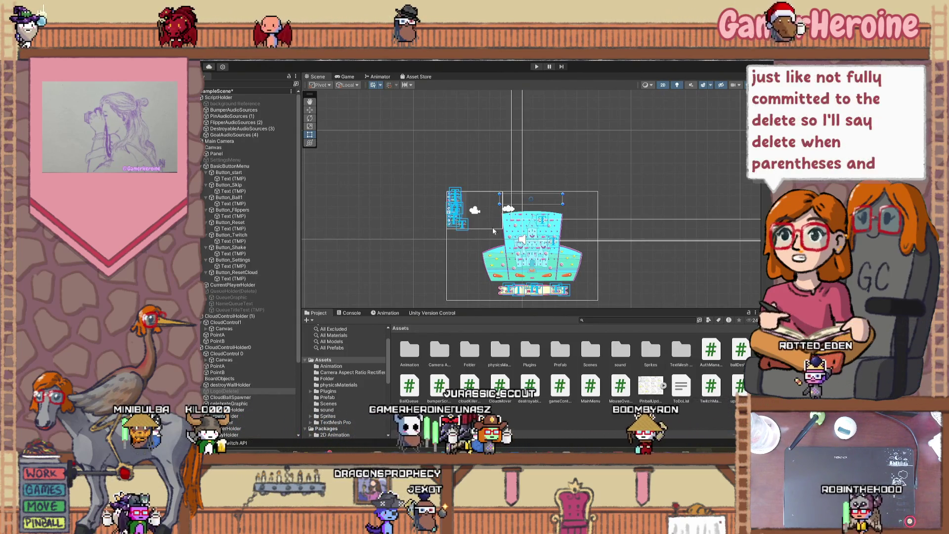
{"action": "scroll", "coordinate": [546, 288], "scroll_direction": "up", "scroll_amount": 5}
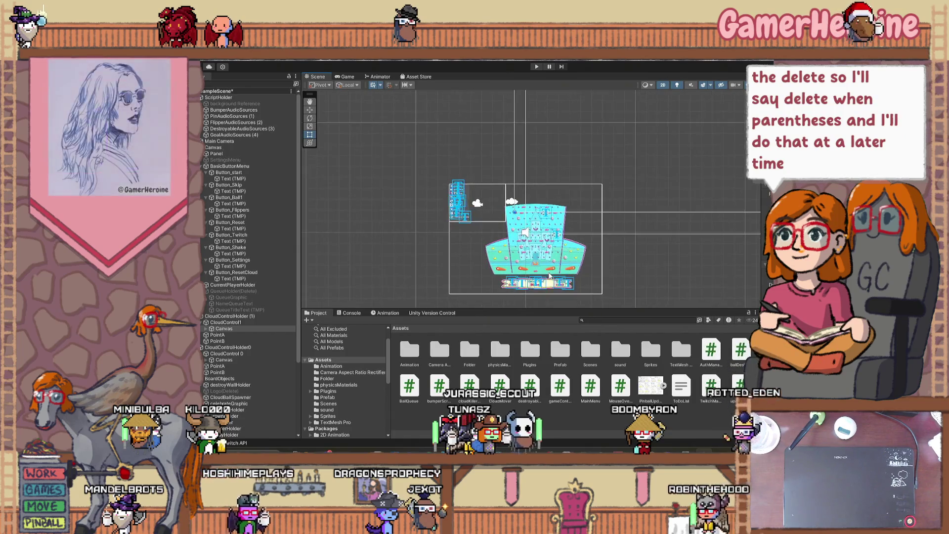
{"action": "scroll", "coordinate": [546, 288], "scroll_direction": "up", "scroll_amount": 2}
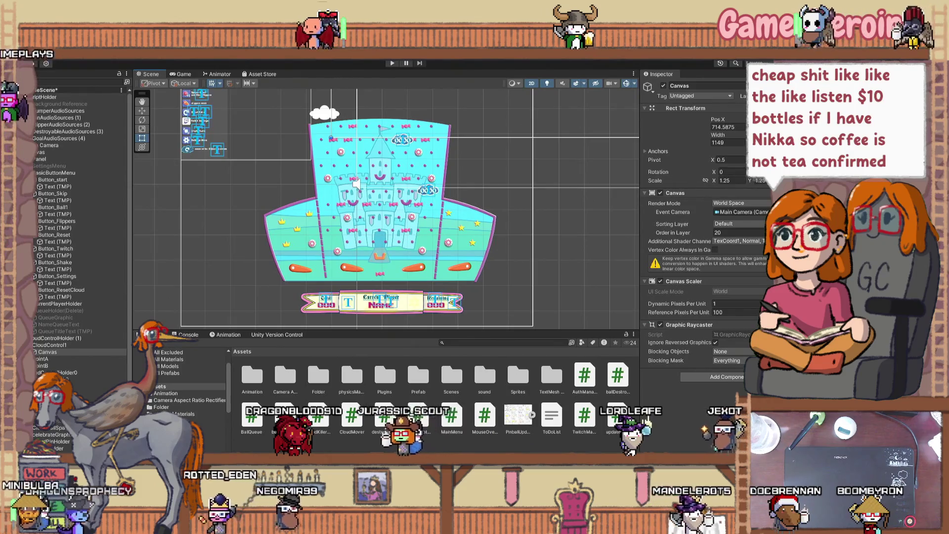
{"action": "key", "text": "alt+Tab"}
{"action": "key", "text": "alt+Tab"}
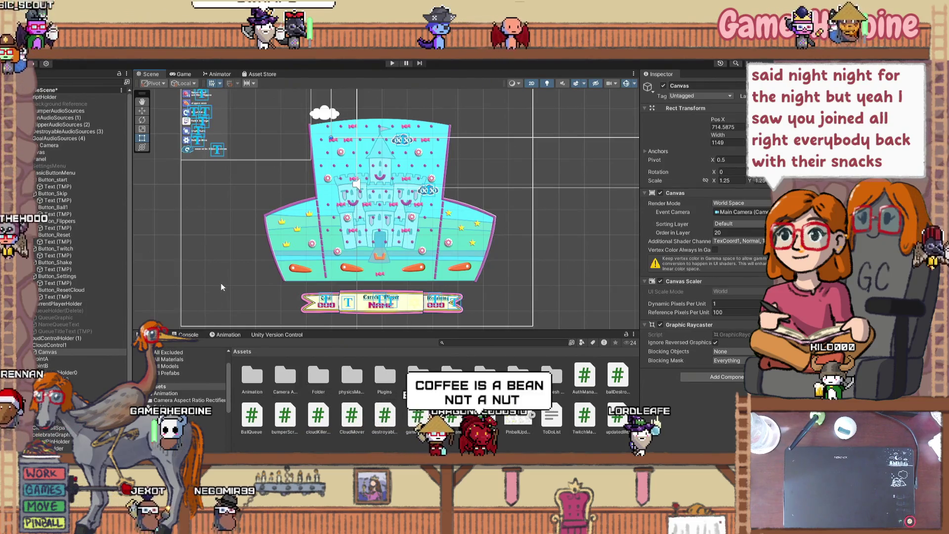
- Select CloudBallSpawner and nudge it slightly with the Move tool
{"action": "left_click", "coordinate": [327, 112]}
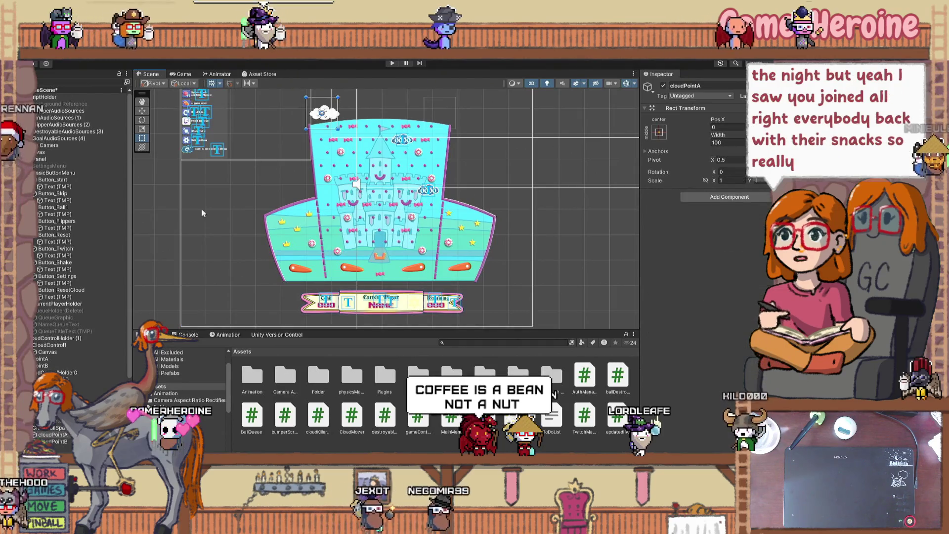
{"action": "scroll", "coordinate": [96, 332], "scroll_direction": "down", "scroll_amount": 2}
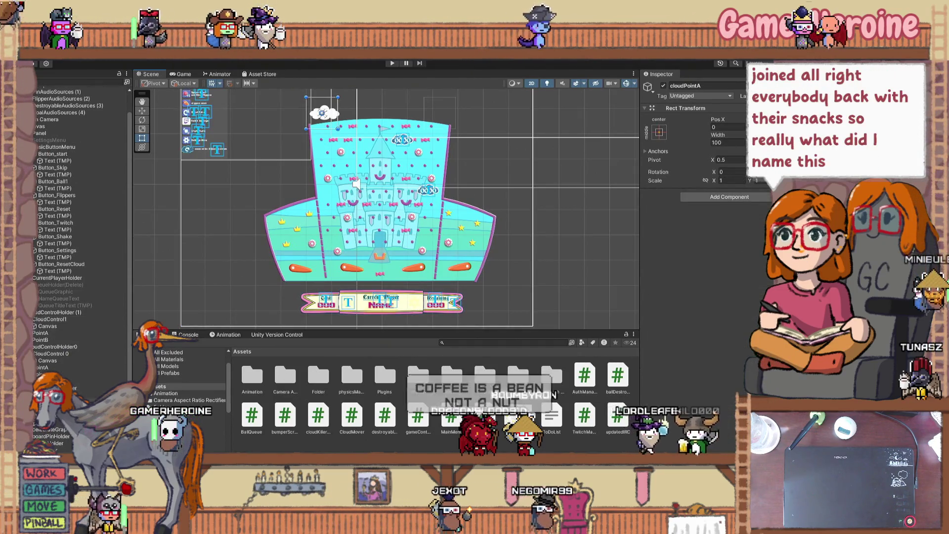
{"action": "left_click", "coordinate": [439, 113]}
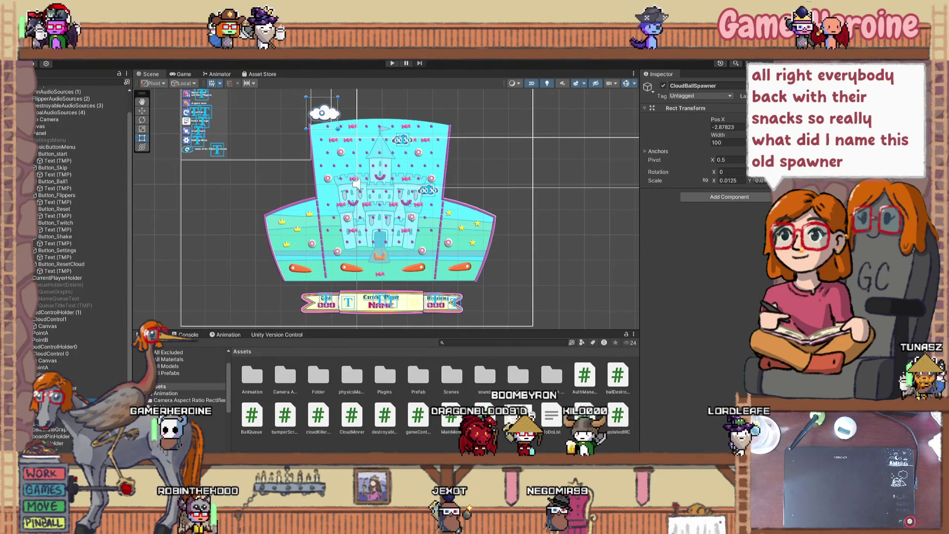
{"action": "left_click_drag", "start_coordinate": [356, 226], "coordinate": [389, 262]}
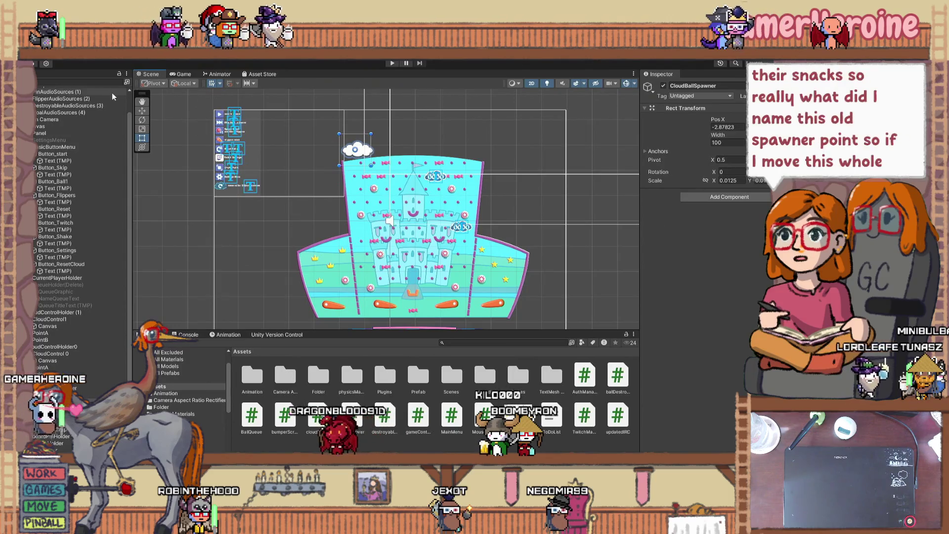
{"action": "key", "text": "w"}
{"action": "scroll", "coordinate": [382, 162], "scroll_direction": "up", "scroll_amount": 1}
{"action": "scroll", "coordinate": [357, 151], "scroll_direction": "up", "scroll_amount": 1}
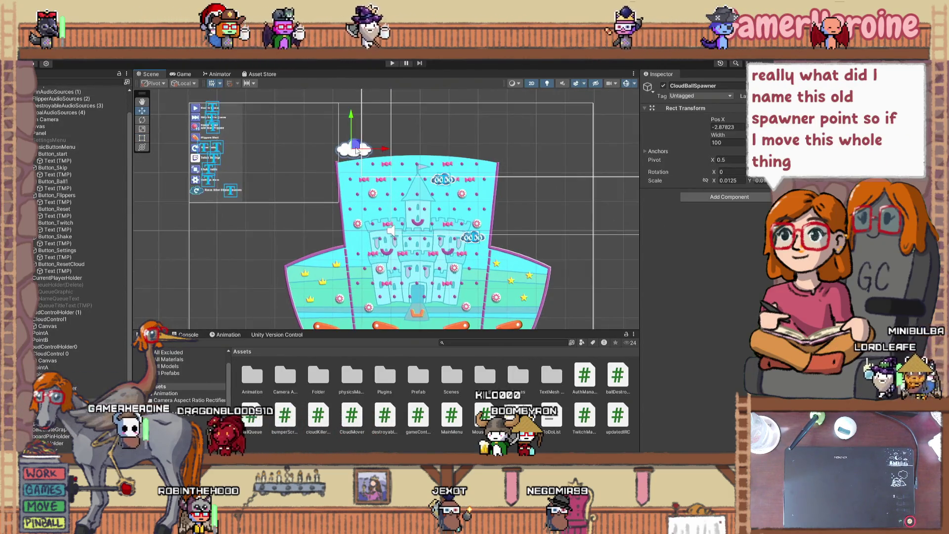
{"action": "left_click_drag", "start_coordinate": [270, 113], "coordinate": [271, 115]}
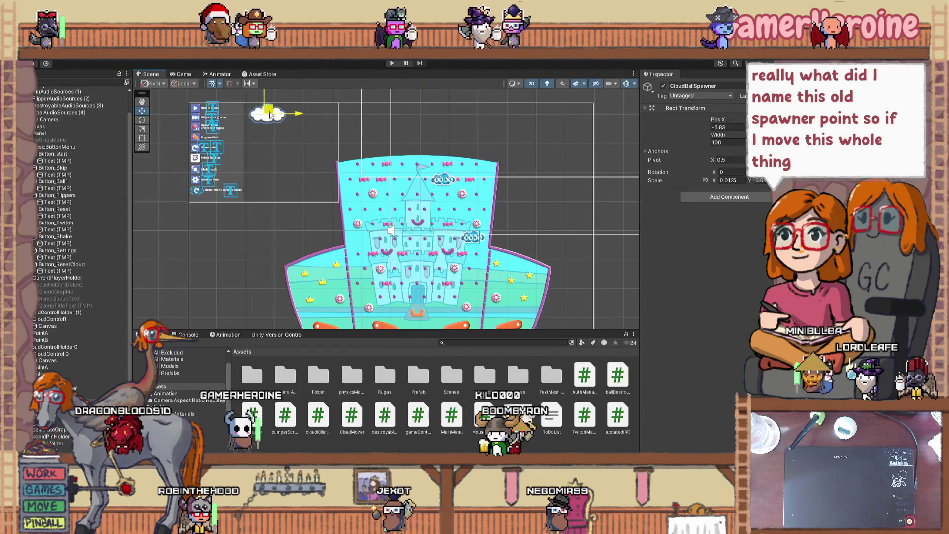
{"action": "scroll", "coordinate": [274, 143], "scroll_direction": "up", "scroll_amount": 2}
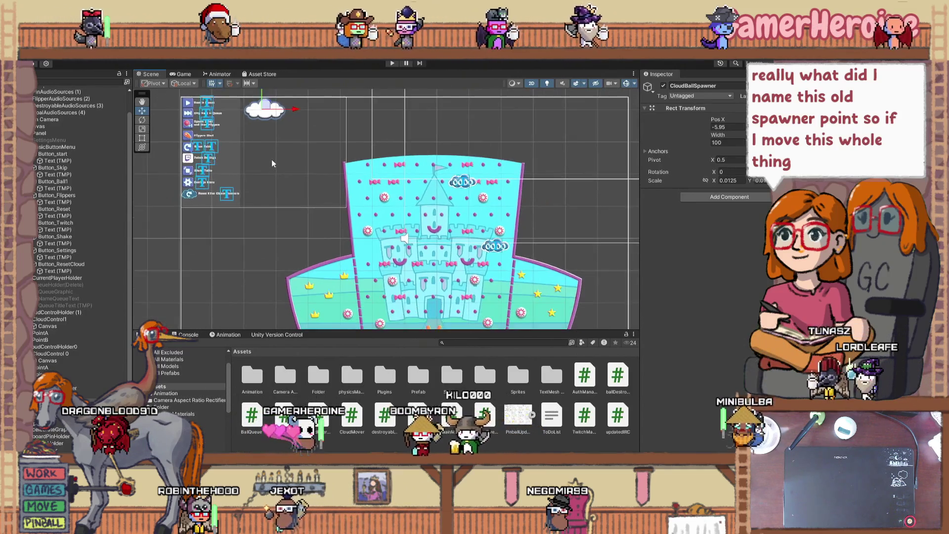
{"action": "left_click_drag", "start_coordinate": [273, 148], "coordinate": [295, 177]}
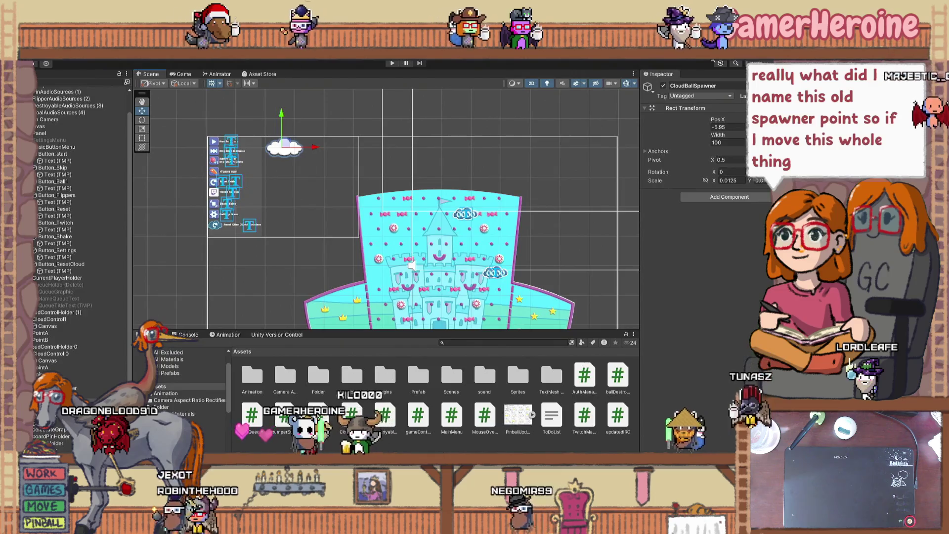
- Rename the spawner's Cloud sprite to 'graphic', then switch to Clip Studio Paint
{"action": "left_click", "coordinate": [284, 147]}
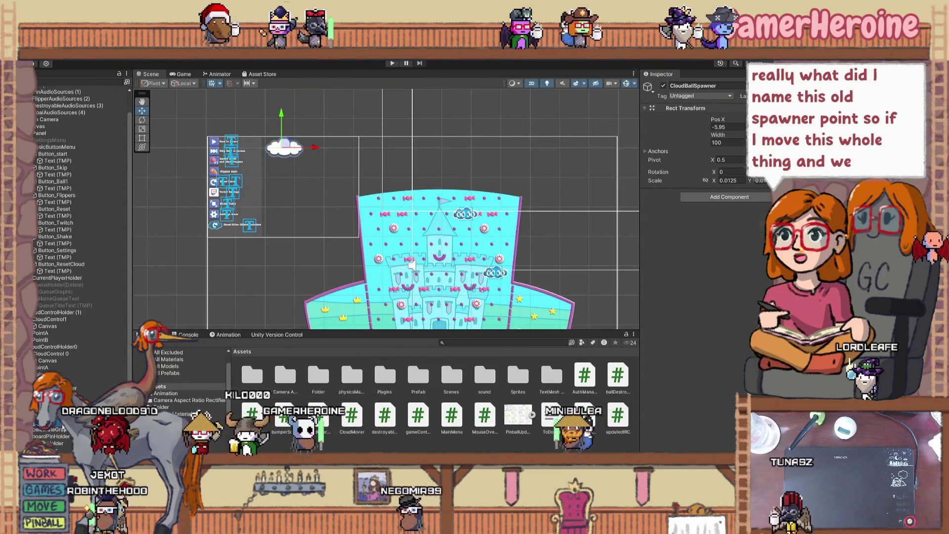
{"action": "left_click", "coordinate": [679, 85]}
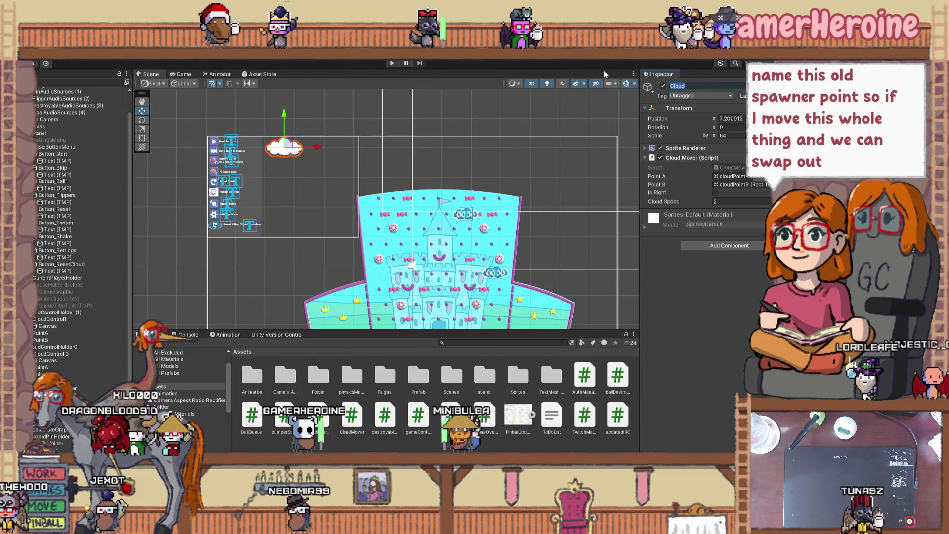
{"action": "type", "text": "raphic"}
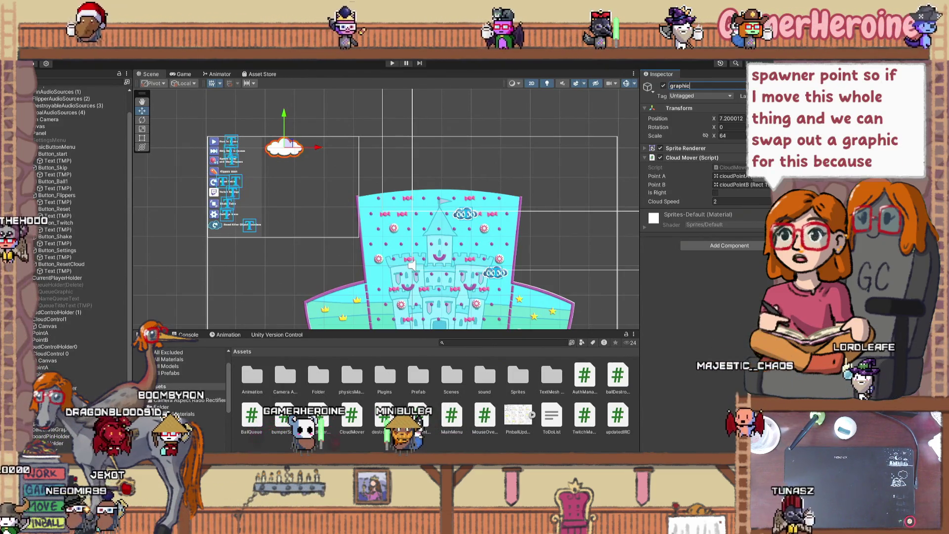
{"action": "key", "text": "alt+Tab"}
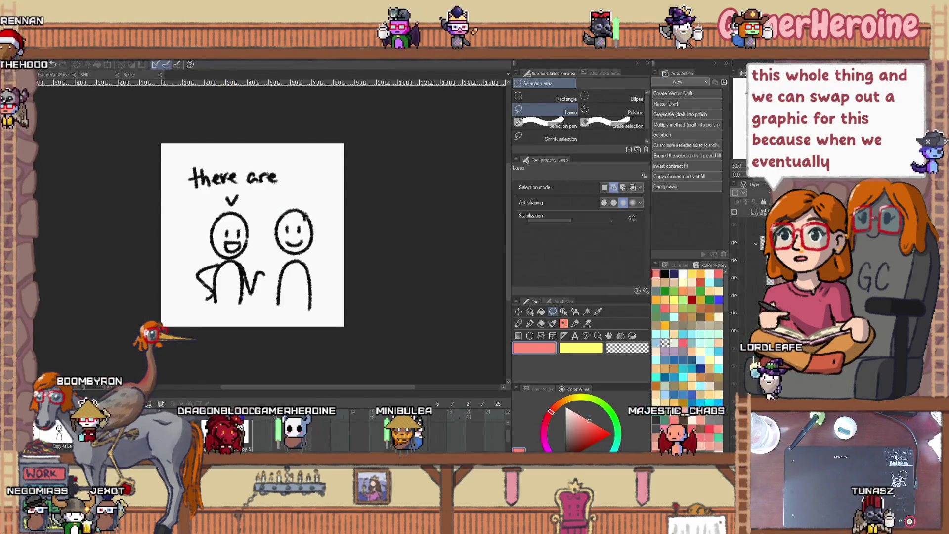
- Browse the SHIP and EscapeAndRace artwork, zooming and panning the canvas, then go back to Unity
{"action": "left_click", "coordinate": [84, 74]}
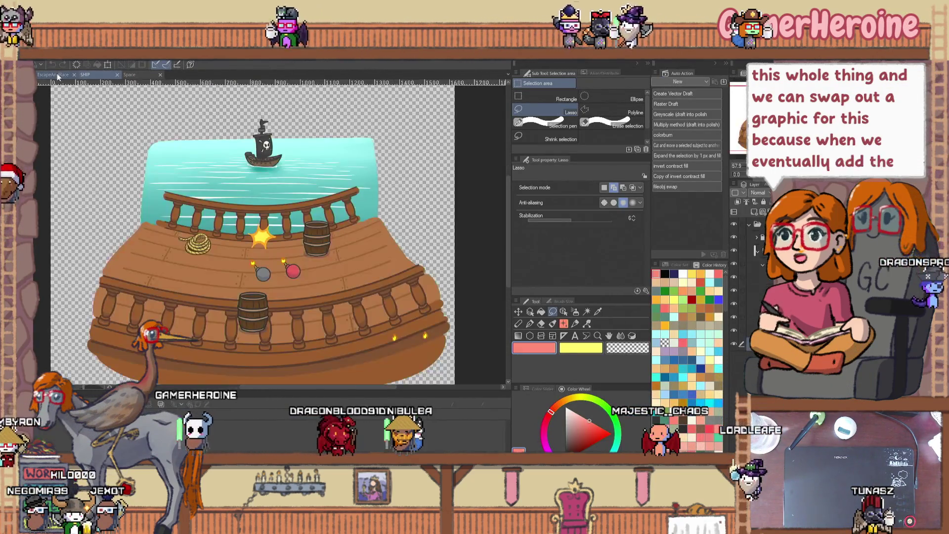
{"action": "left_click", "coordinate": [57, 73]}
{"action": "scroll", "coordinate": [284, 177], "scroll_direction": "up", "scroll_amount": 3}
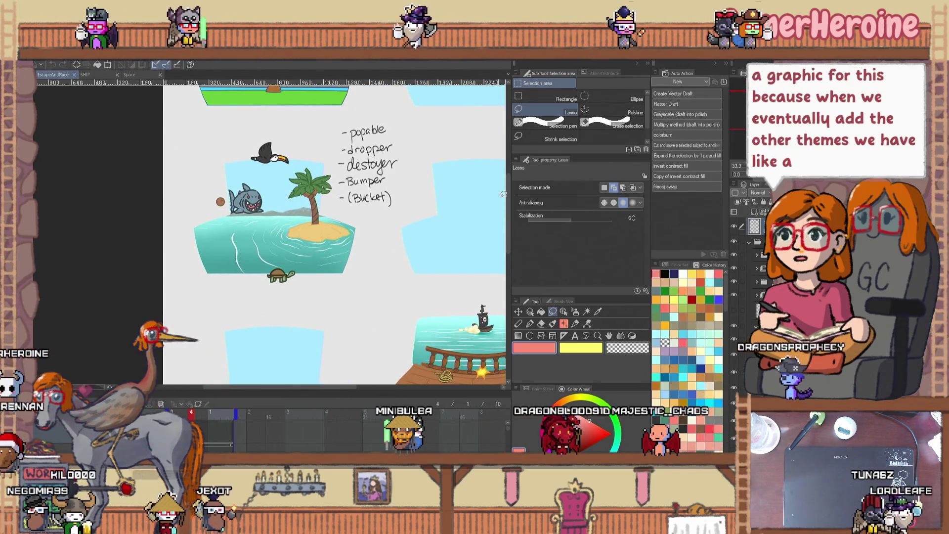
{"action": "left_click_drag", "start_coordinate": [507, 200], "coordinate": [514, 233]}
{"action": "left_click_drag", "start_coordinate": [338, 389], "coordinate": [411, 387]}
{"action": "scroll", "coordinate": [253, 269], "scroll_direction": "up", "scroll_amount": 4}
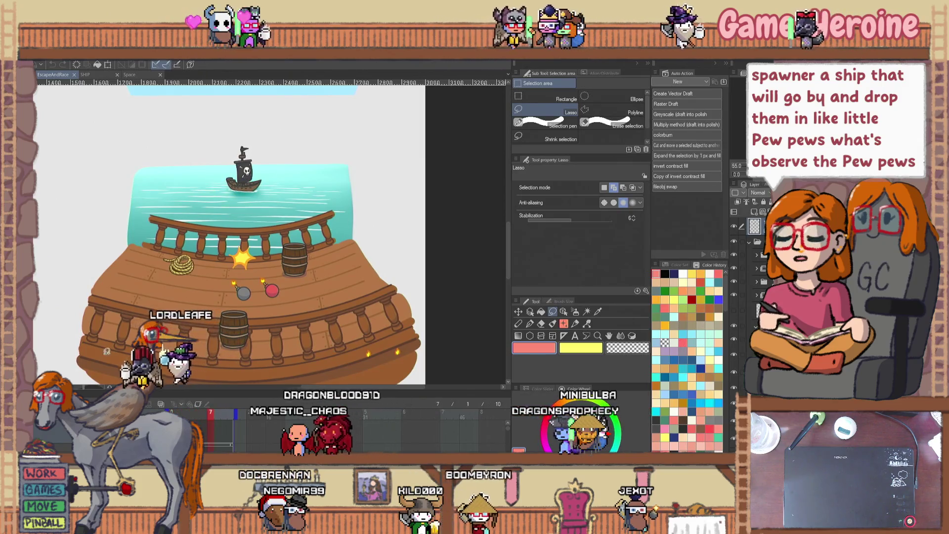
{"action": "scroll", "coordinate": [126, 341], "scroll_direction": "down", "scroll_amount": 5}
{"action": "scroll", "coordinate": [177, 259], "scroll_direction": "up", "scroll_amount": 5}
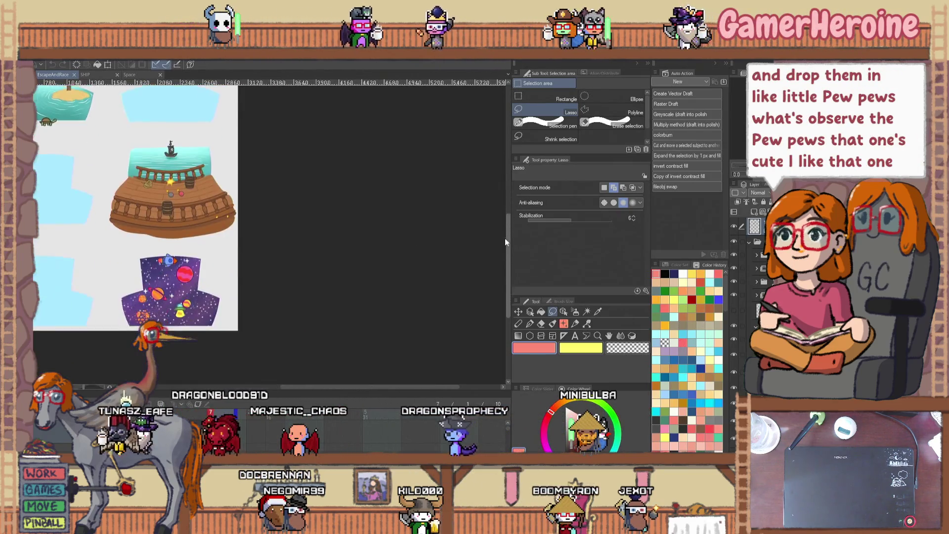
{"action": "scroll", "coordinate": [177, 259], "scroll_direction": "up", "scroll_amount": 3}
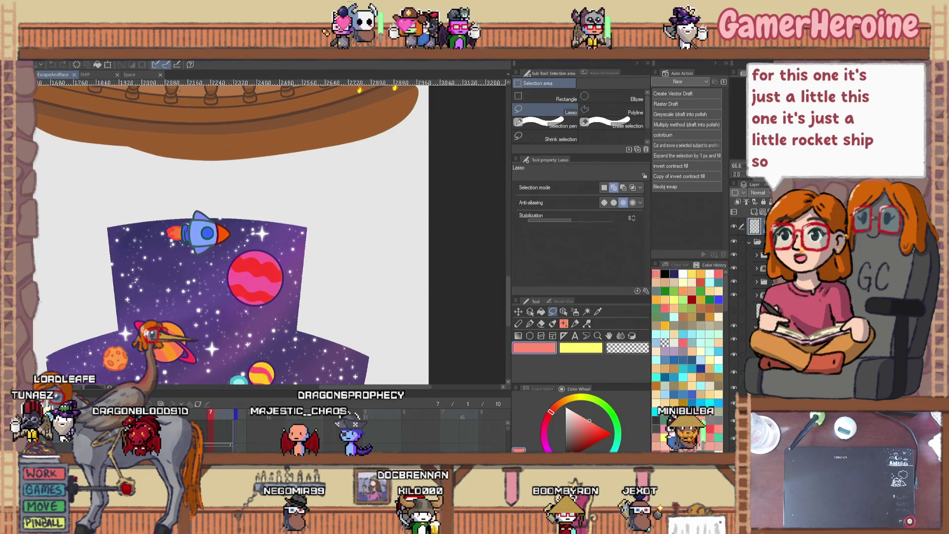
{"action": "key", "text": "alt+Tab"}
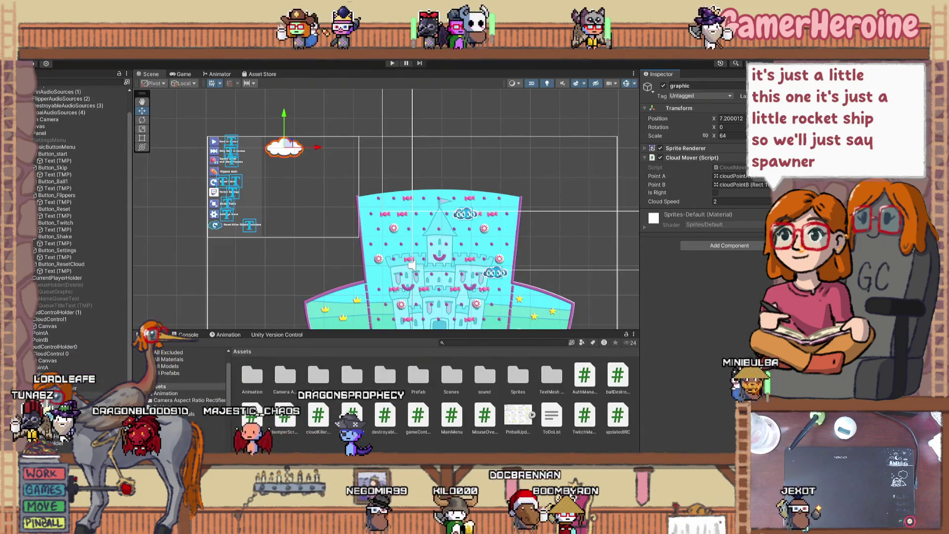
- Rename the cloud sprite to BallSpawnerGraphic
{"action": "left_click", "coordinate": [704, 86]}
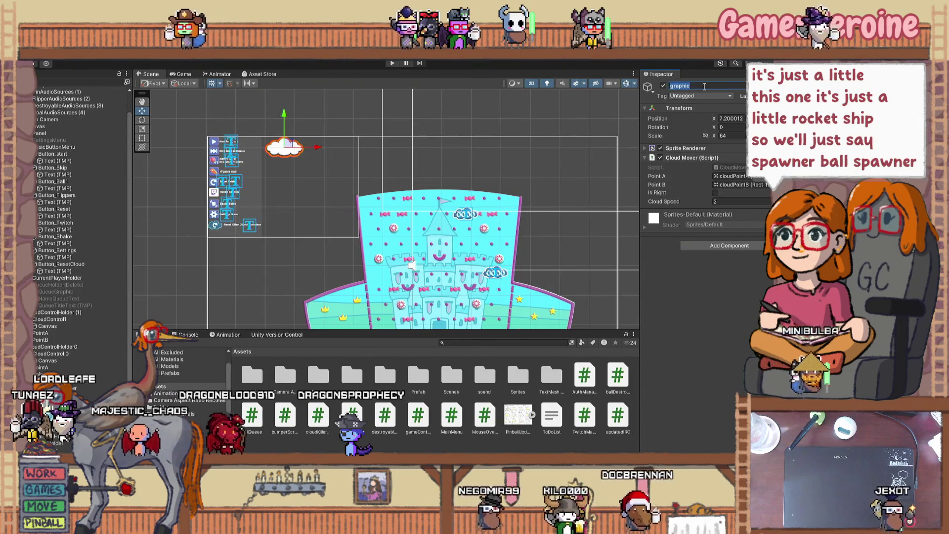
{"action": "type", "text": "P"}
{"action": "key", "text": "BackSpace"}
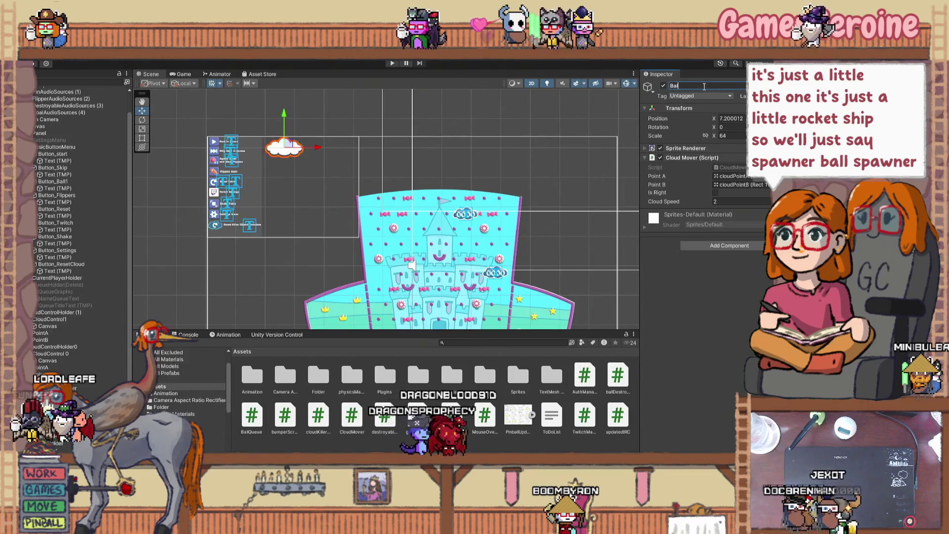
{"action": "type", "text": "Spawner"}
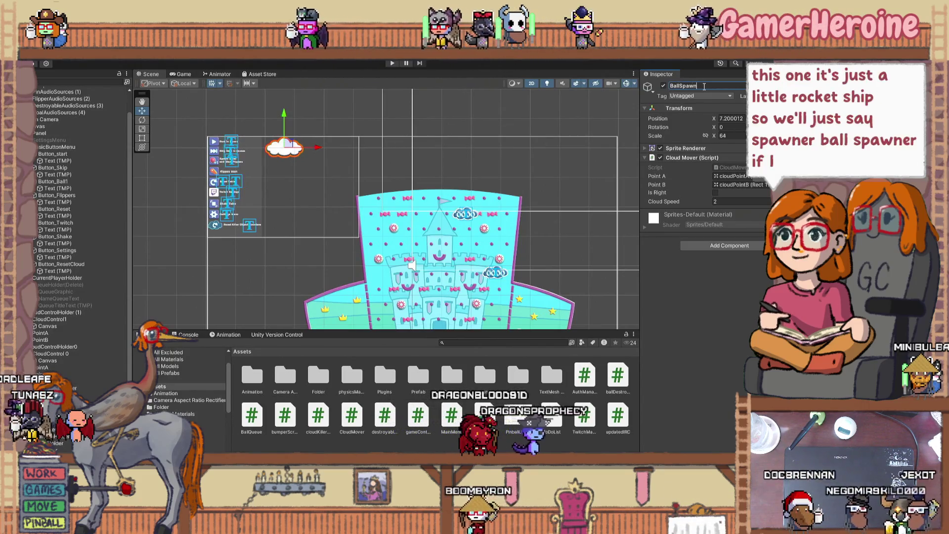
{"action": "type", "text": "Graphic"}
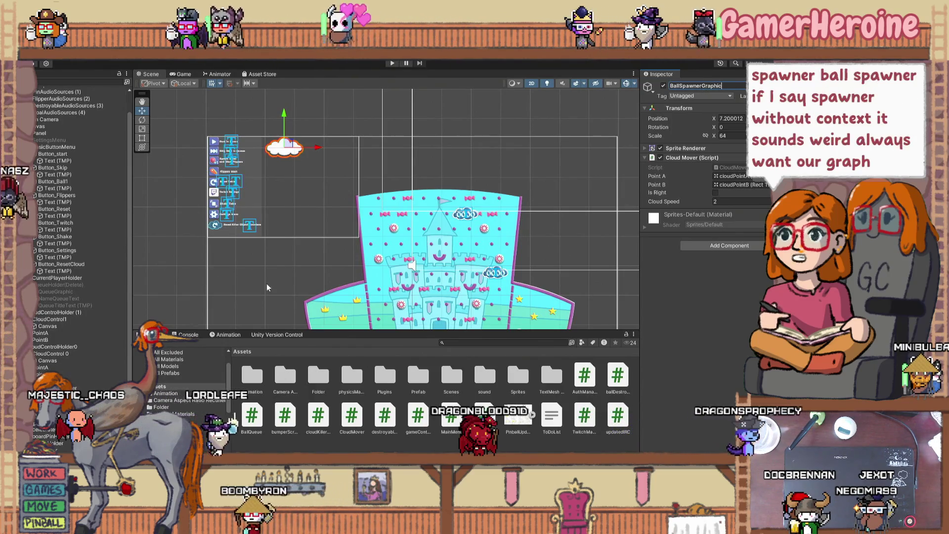
- Rename the parent CloudBallSpawner to BallSpawnerHolder
{"action": "left_click", "coordinate": [410, 266]}
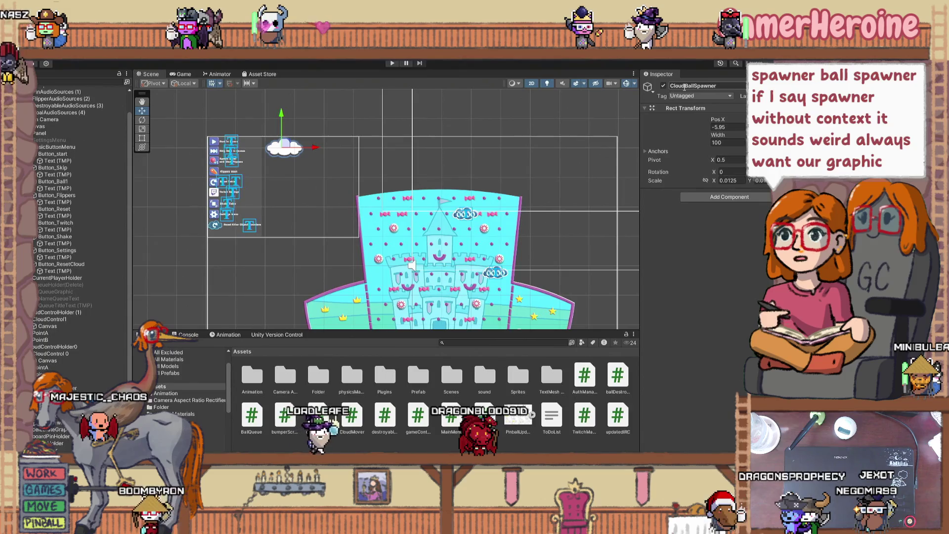
{"action": "key", "text": "BackSpace"}
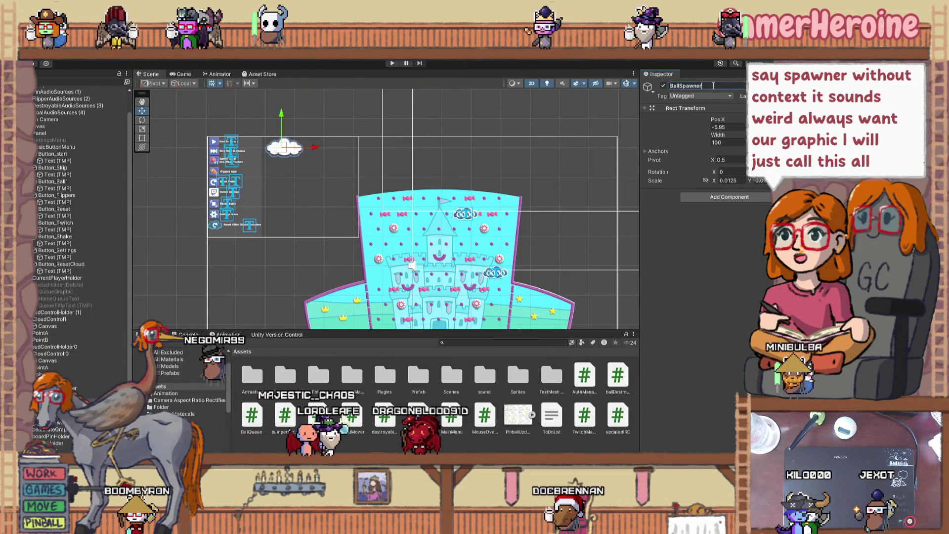
{"action": "type", "text": "Holder"}
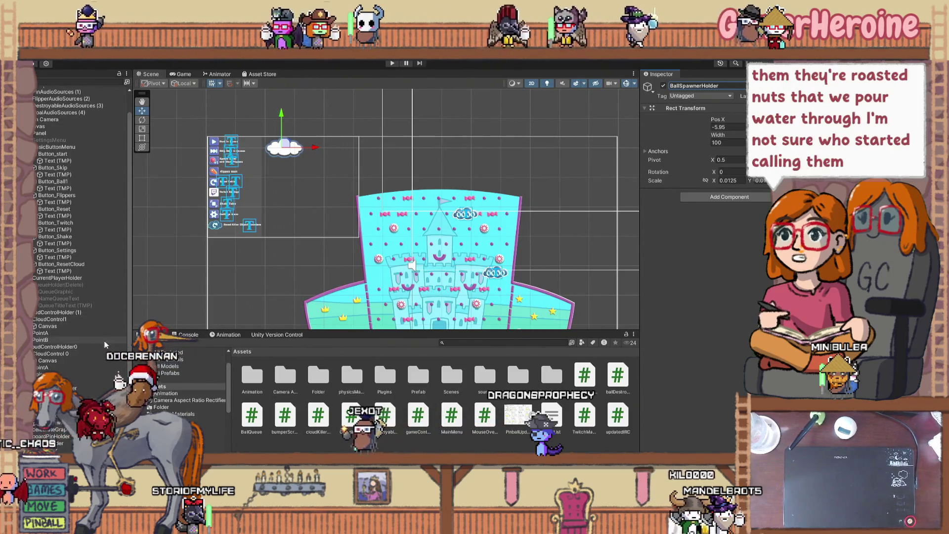
{"action": "left_click", "coordinate": [285, 147]}
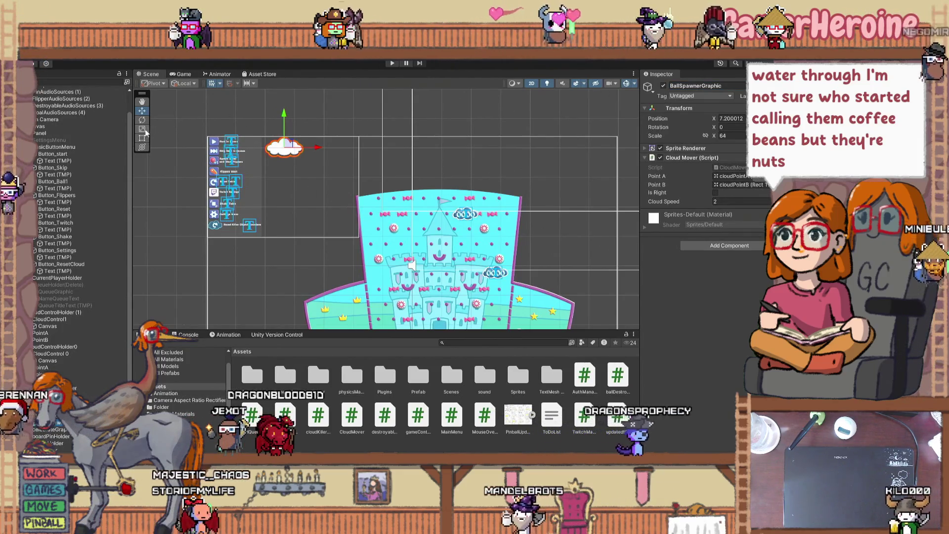
- Shrink BallSpawnerGraphic to about half size with the Scale tool
{"action": "key", "text": "r"}
{"action": "scroll", "coordinate": [290, 148], "scroll_direction": "up", "scroll_amount": 2}
{"action": "scroll", "coordinate": [291, 147], "scroll_direction": "up", "scroll_amount": 3}
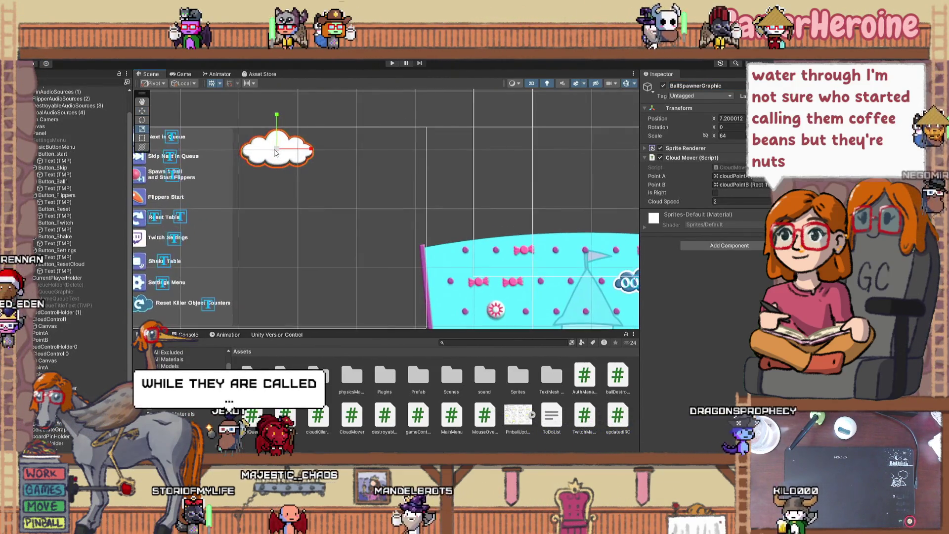
{"action": "left_click_drag", "start_coordinate": [280, 151], "coordinate": [266, 160]}
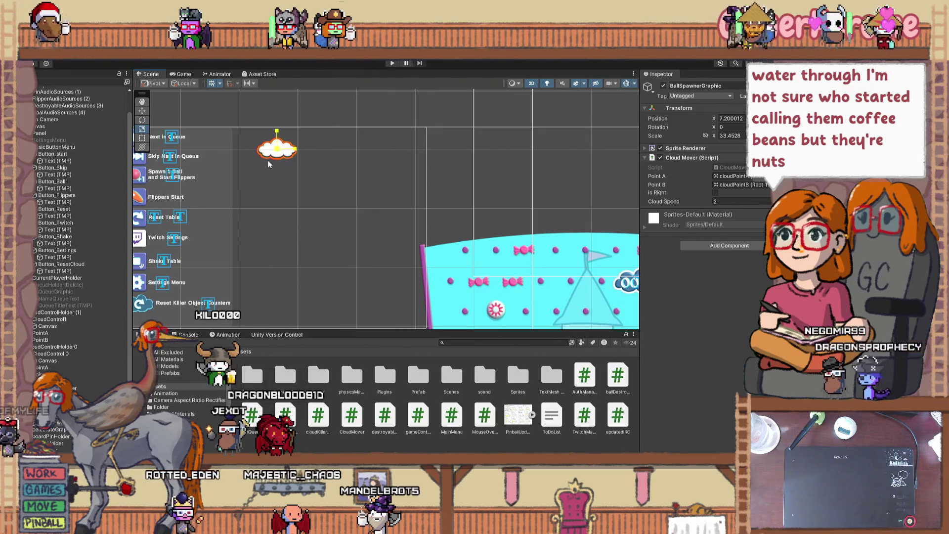
- Move cloudPointB left toward the cloud (Pos X 303.1) and nudge cloudPointA to X 8.8
{"action": "left_click", "coordinate": [40, 333]}
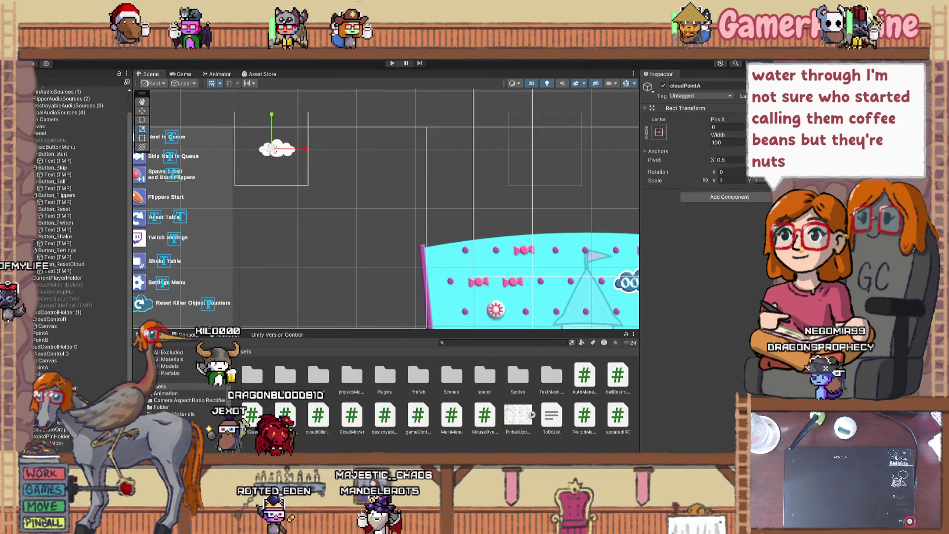
{"action": "left_click", "coordinate": [142, 111]}
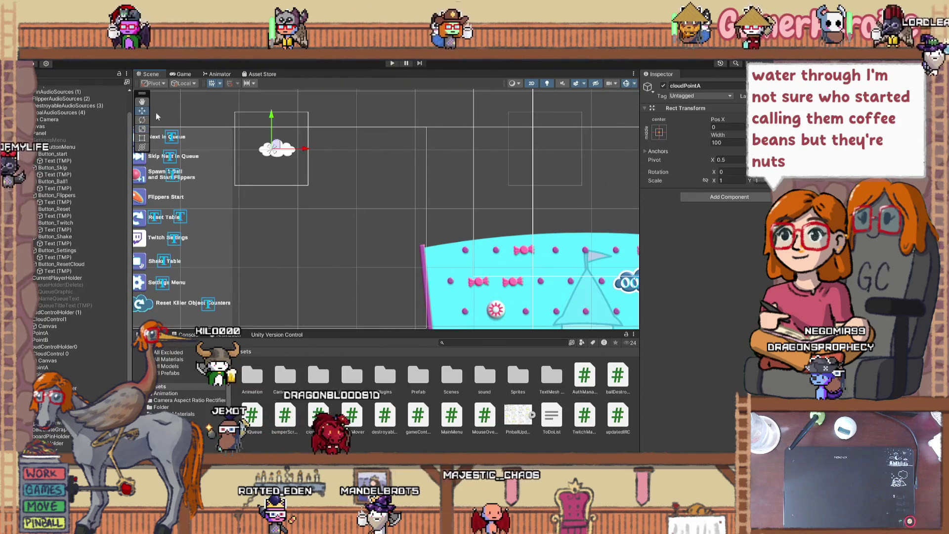
{"action": "left_click_drag", "start_coordinate": [305, 148], "coordinate": [295, 149]}
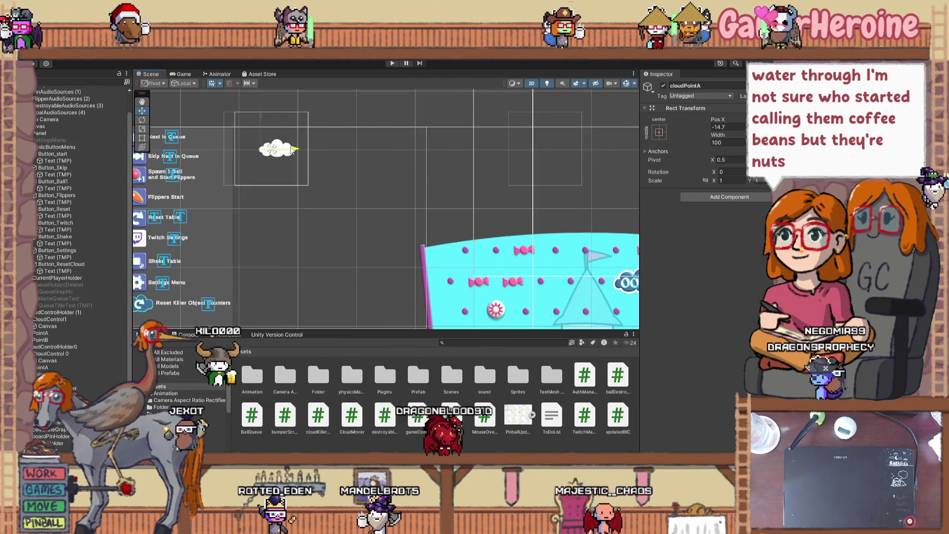
{"action": "key", "text": "ctrl+z"}
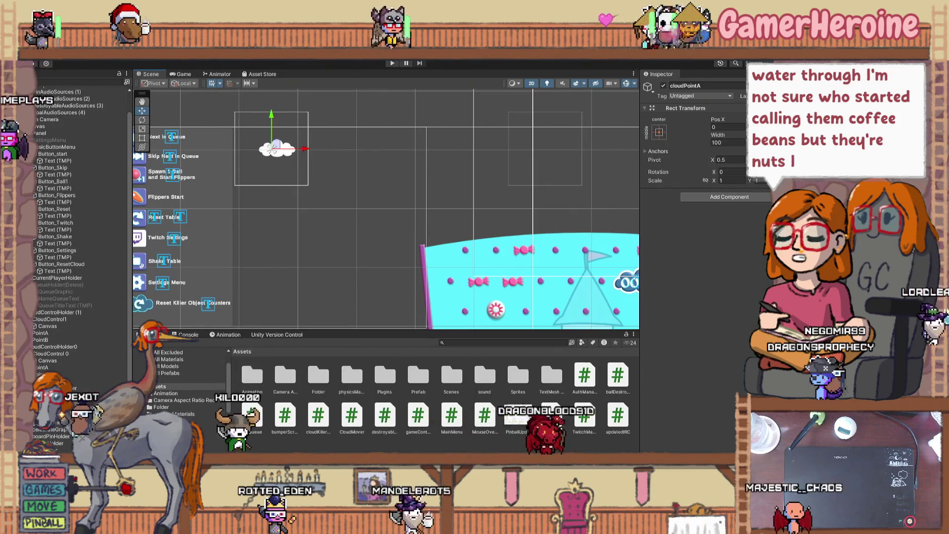
{"action": "left_click", "coordinate": [277, 149]}
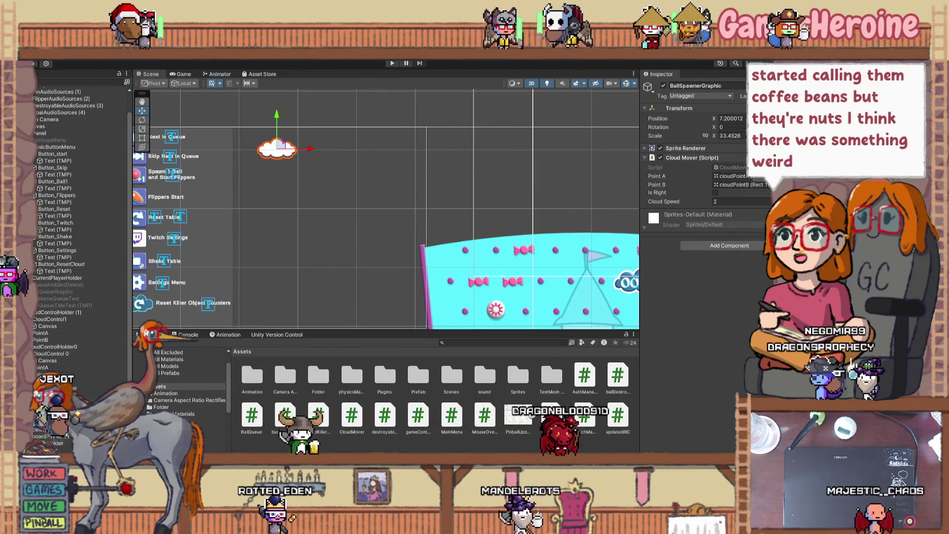
{"action": "left_click", "coordinate": [276, 149]}
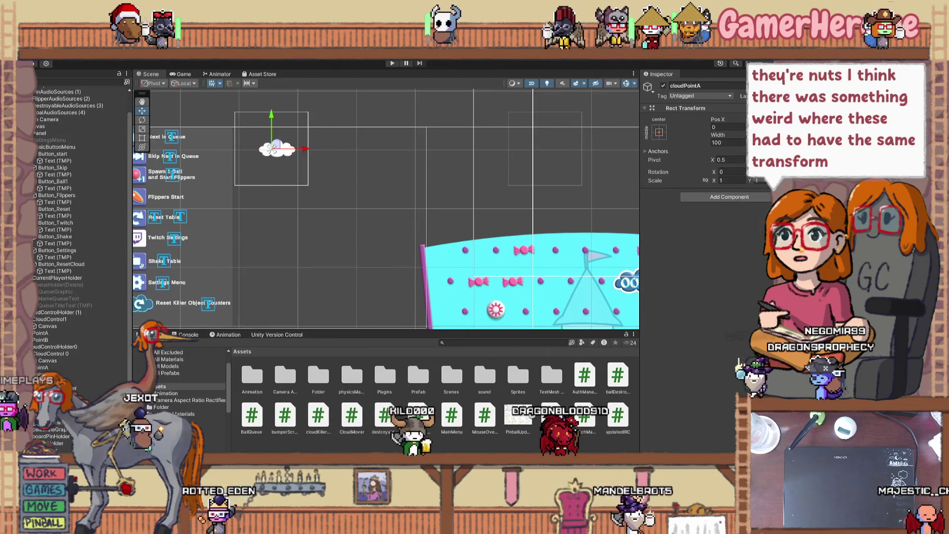
{"action": "left_click", "coordinate": [545, 149]}
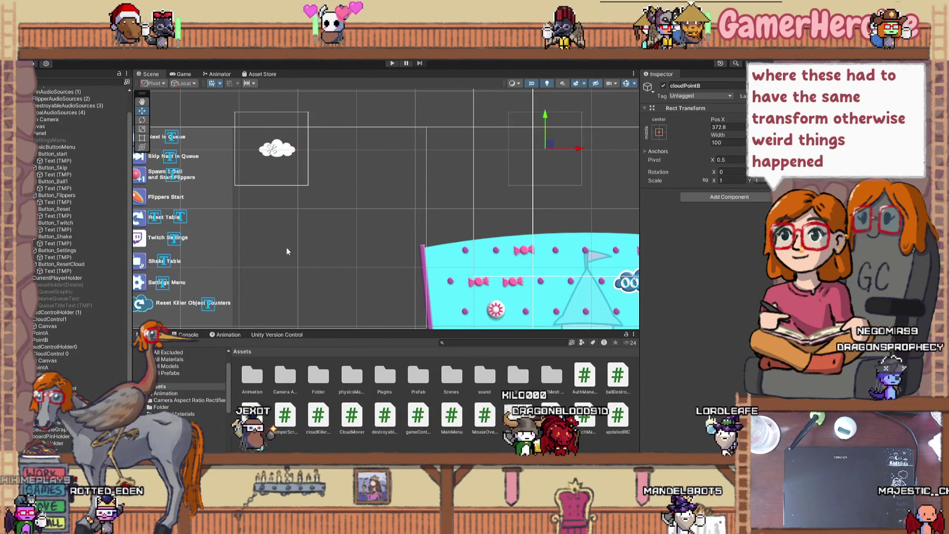
{"action": "left_click_drag", "start_coordinate": [579, 150], "coordinate": [528, 153]}
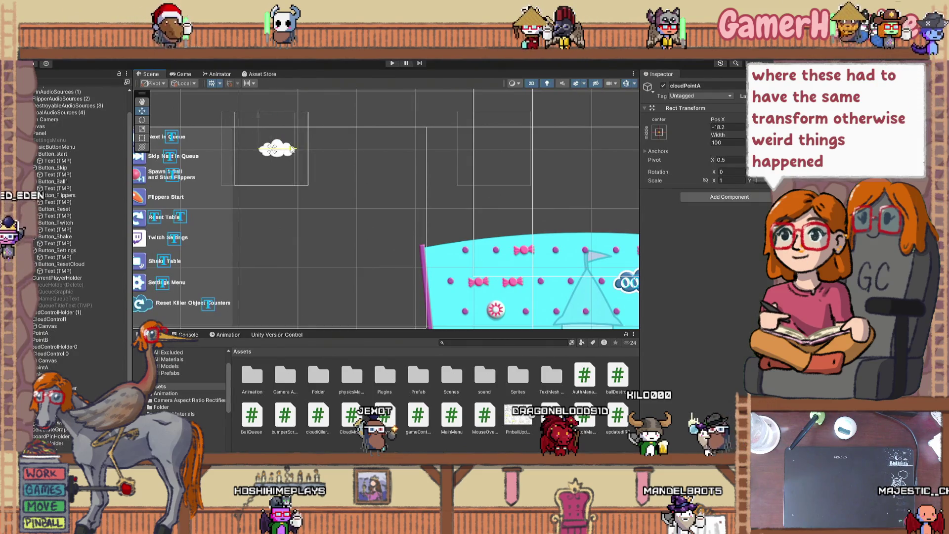
{"action": "left_click_drag", "start_coordinate": [301, 149], "coordinate": [313, 149]}
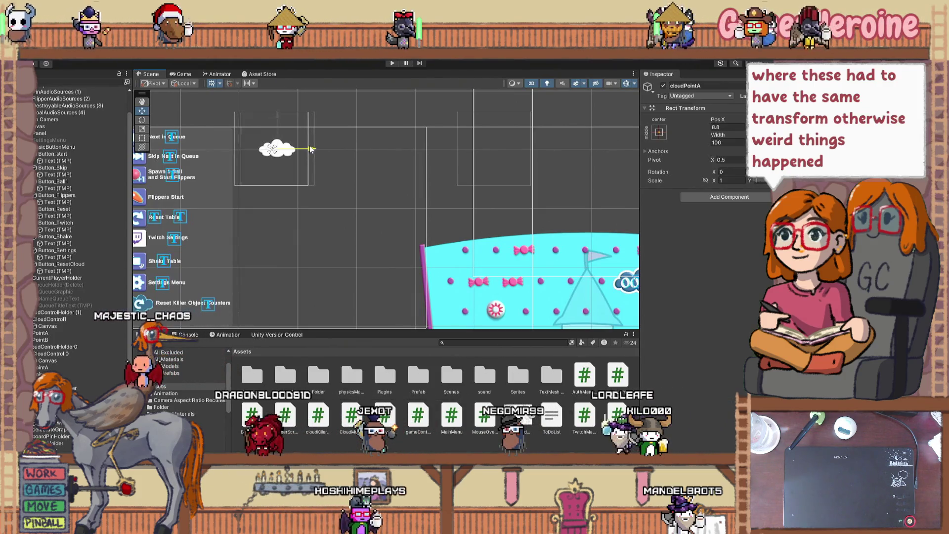
{"action": "left_click", "coordinate": [48, 327]}
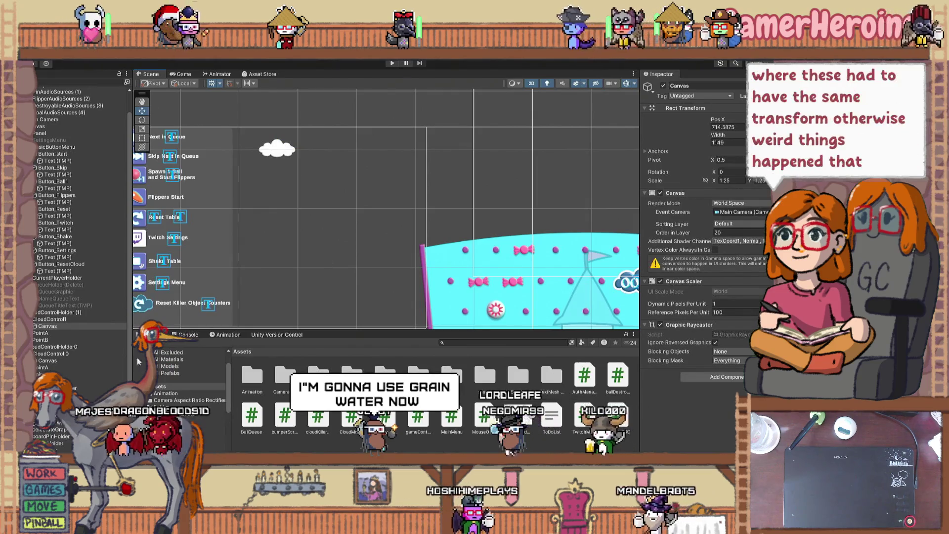
{"action": "left_click", "coordinate": [85, 334]}
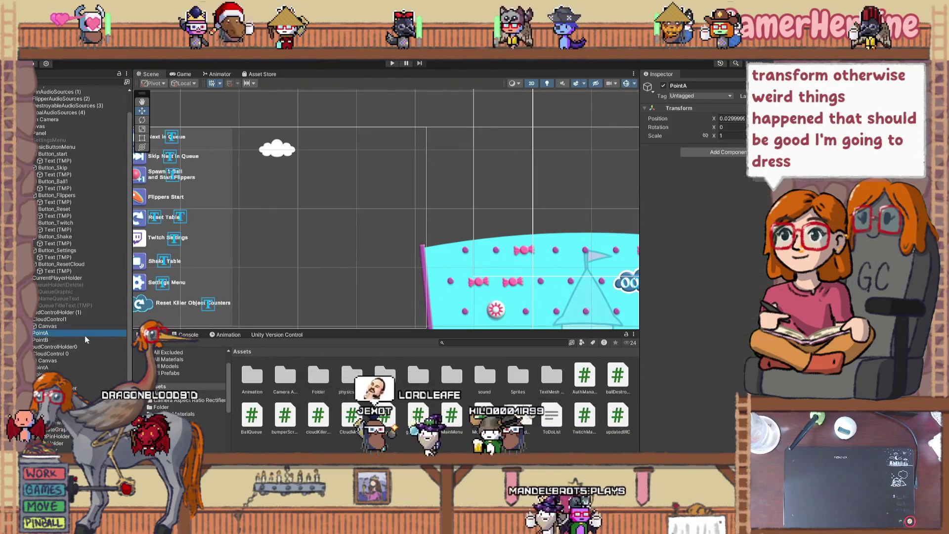
{"action": "left_click", "coordinate": [75, 346]}
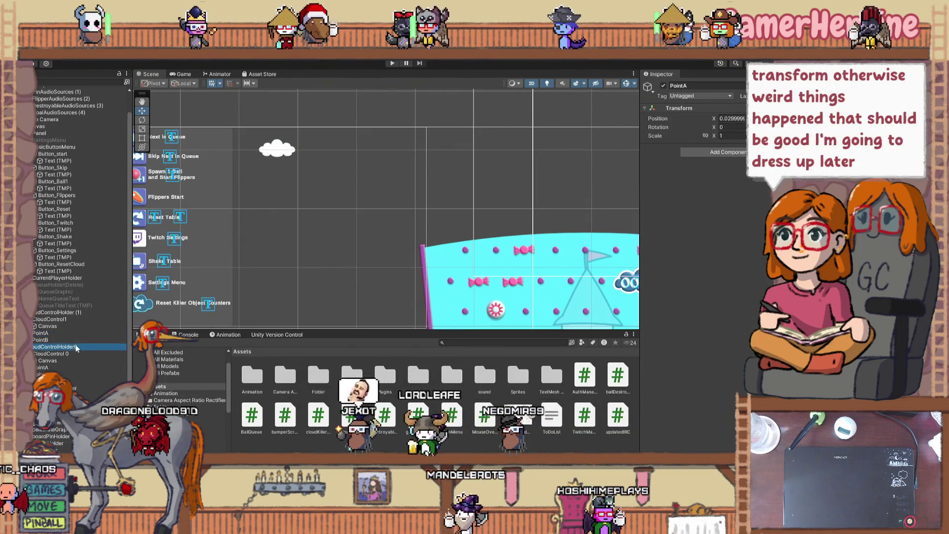
{"action": "left_click", "coordinate": [79, 312]}
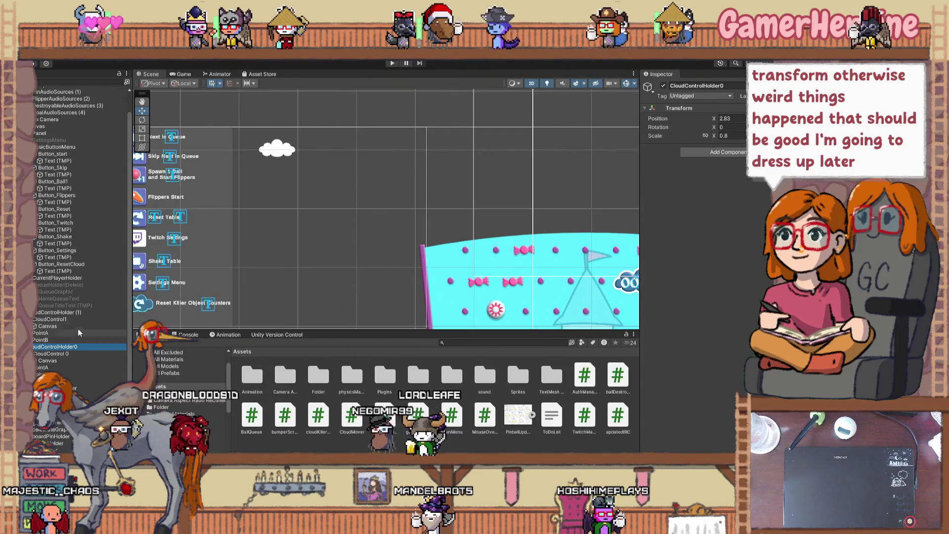
{"action": "left_click", "coordinate": [277, 151]}
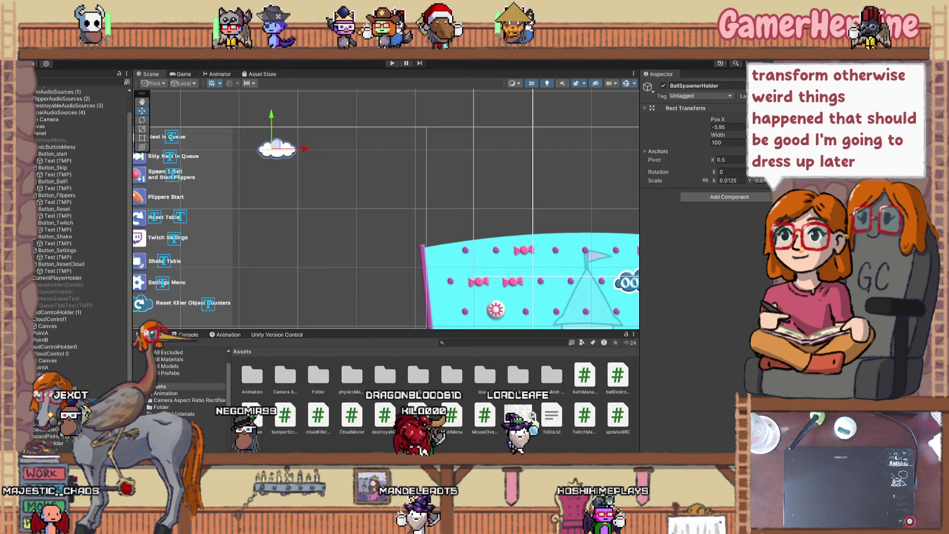
{"action": "scroll", "coordinate": [76, 382], "scroll_direction": "down", "scroll_amount": 3}
{"action": "scroll", "coordinate": [408, 259], "scroll_direction": "down", "scroll_amount": 3}
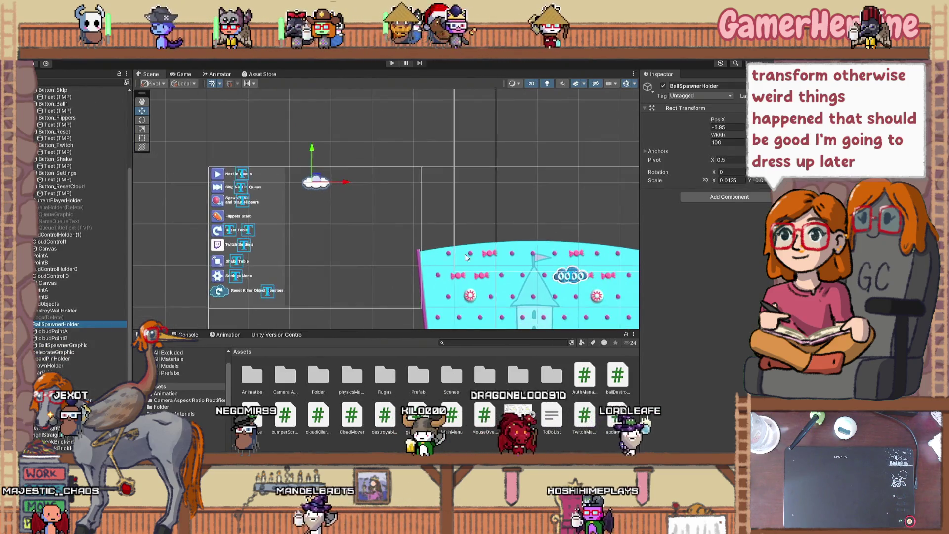